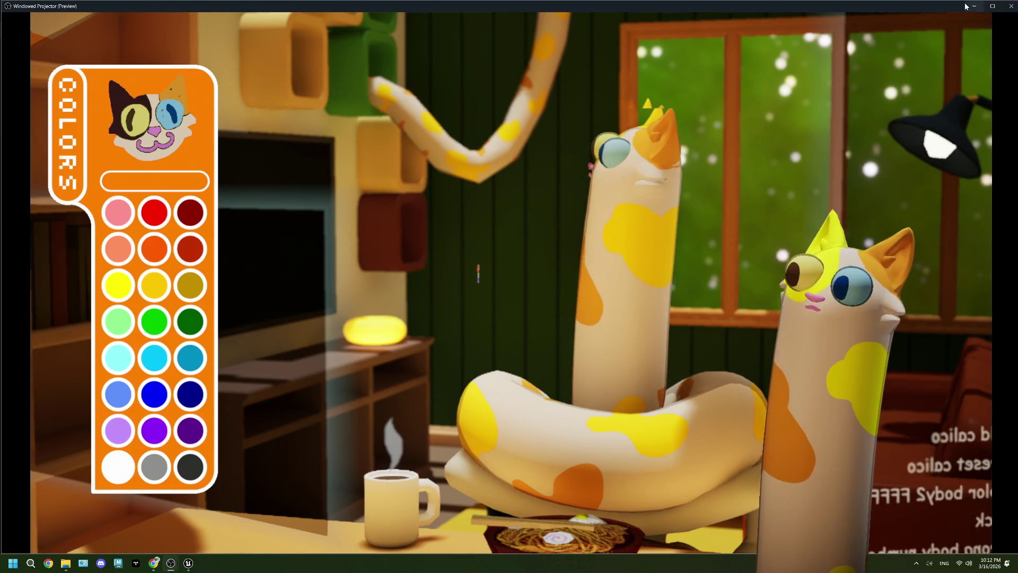
# Close the OBS Windowed Projector (Preview) window
pyautogui.click(1006, 11)
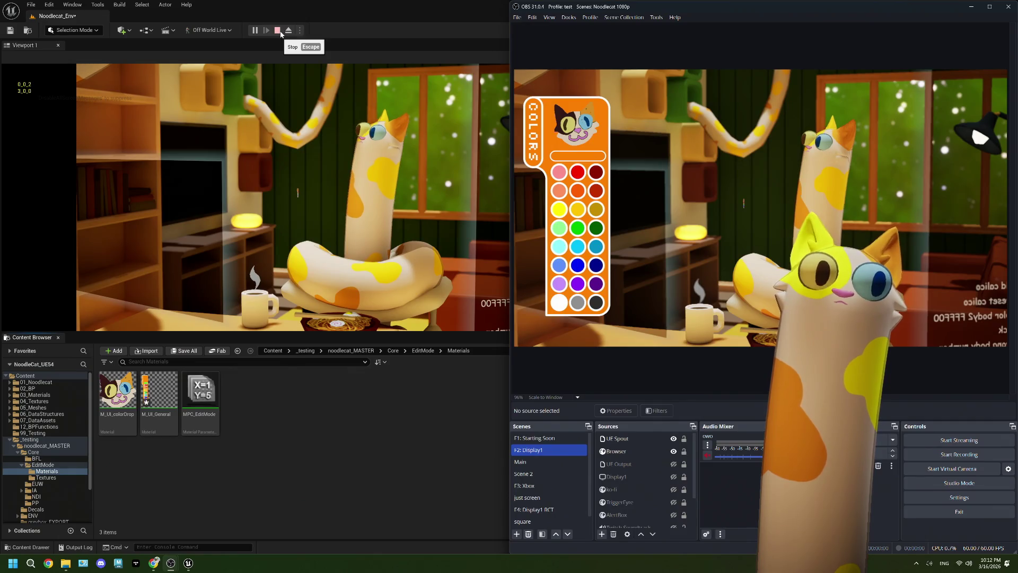
# Stop the play session, dismiss the Message Log, and open BP_EditPresetsMode from the EditMode folder
pyautogui.click(277, 30)
pyautogui.click(796, 136)
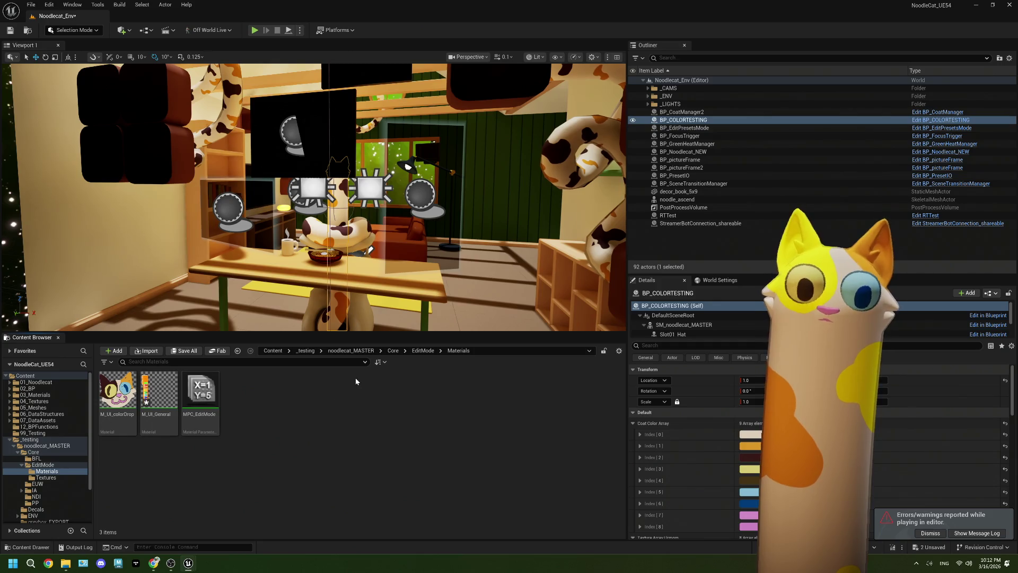
pyautogui.click(422, 351)
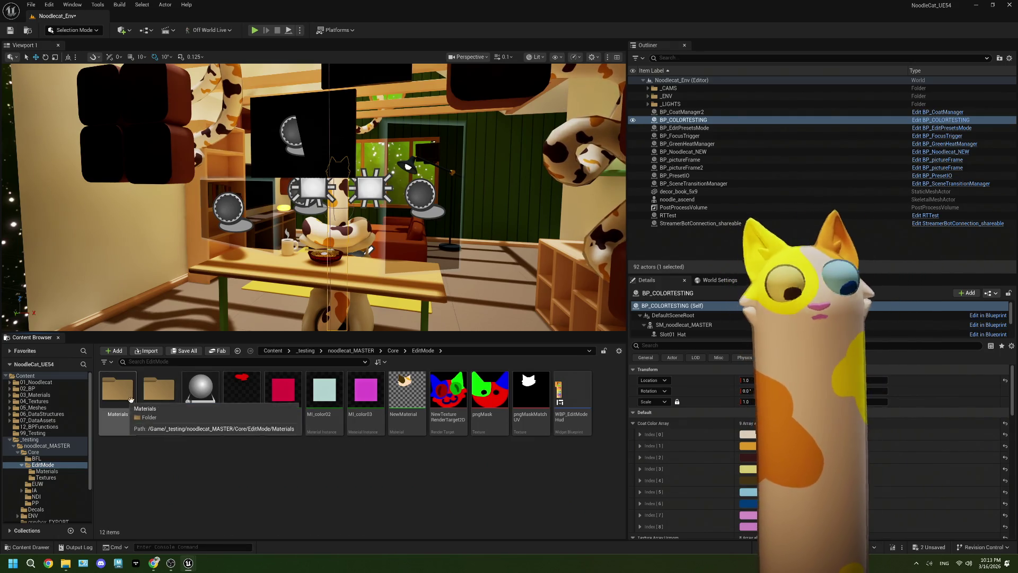
pyautogui.doubleClick(211, 400)
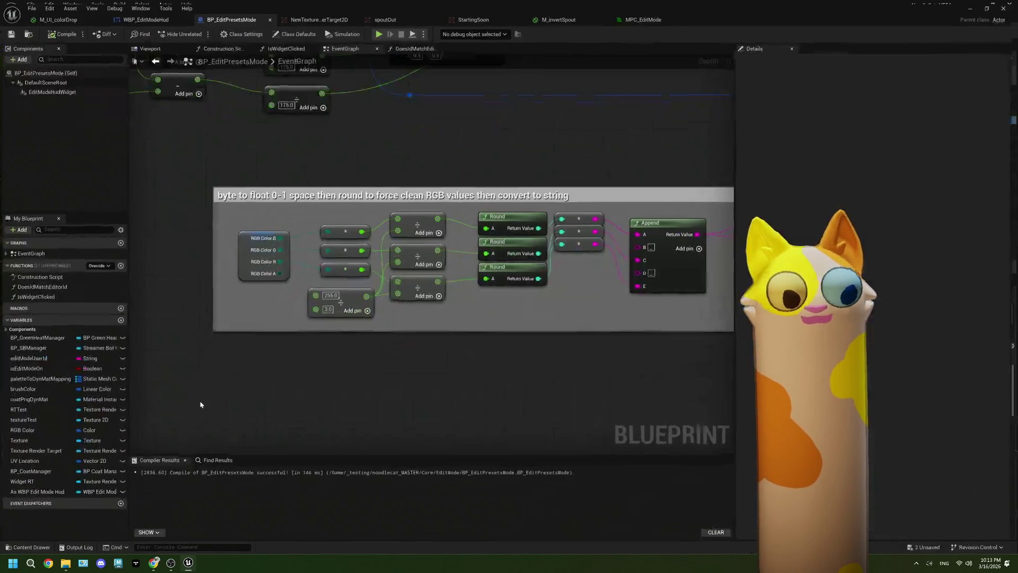
# Delete the three Set Vector Parameter Value nodes and Coat Png Dyn Mat, leaving Brush Color in place
pyautogui.scroll(3, 512, 328)
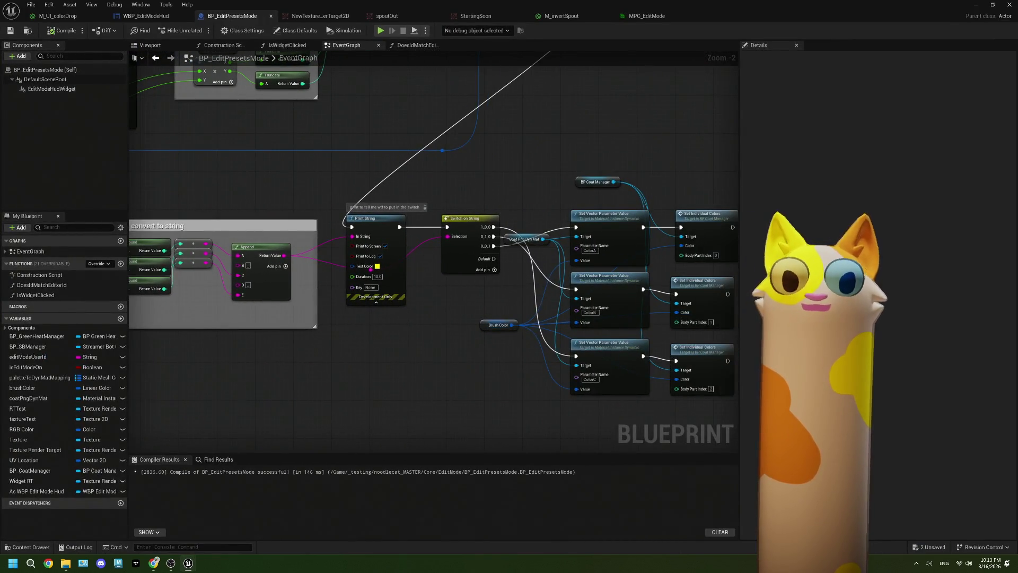
pyautogui.moveTo(491, 304); pyautogui.dragTo(398, 297)
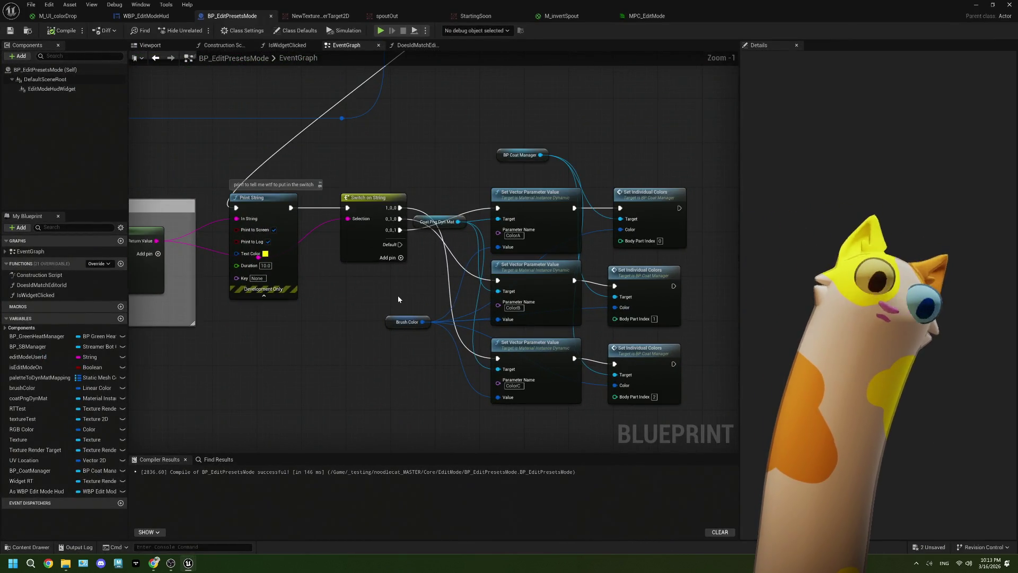
pyautogui.scroll(1, 398, 298)
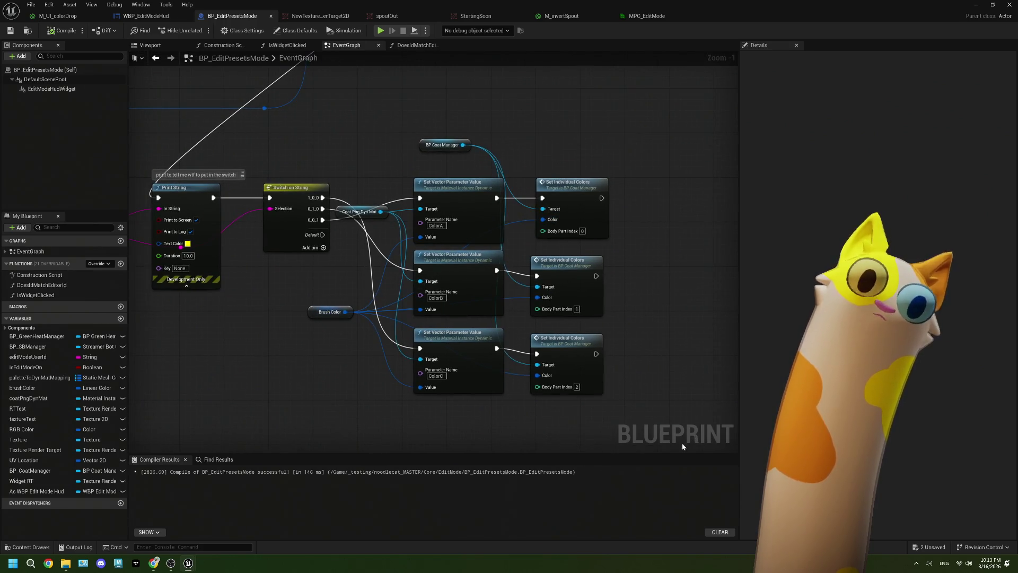
pyautogui.moveTo(659, 413); pyautogui.dragTo(398, 185)
pyautogui.moveTo(355, 143); pyautogui.dragTo(348, 137)
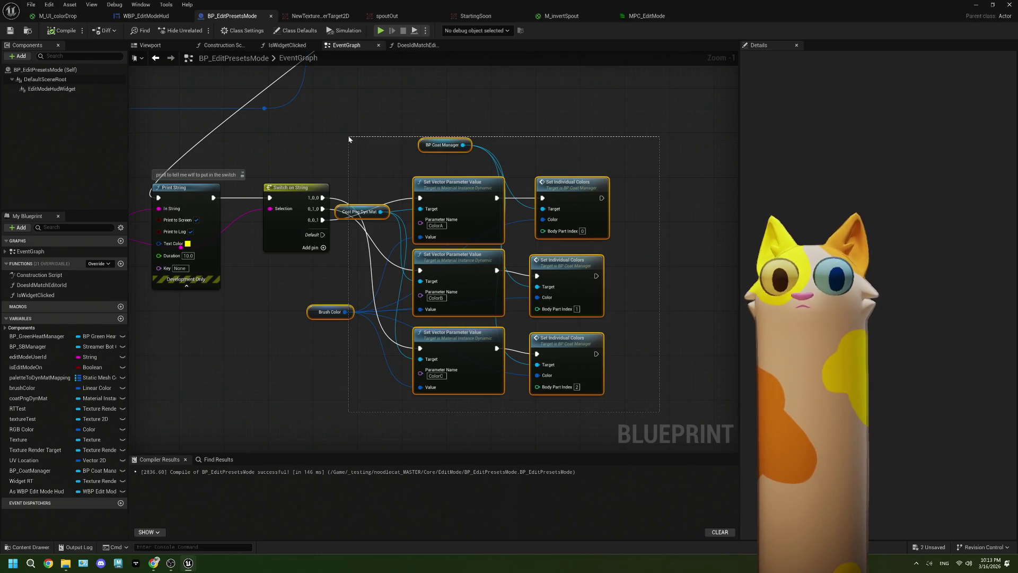
pyautogui.moveTo(349, 139); pyautogui.dragTo(349, 138)
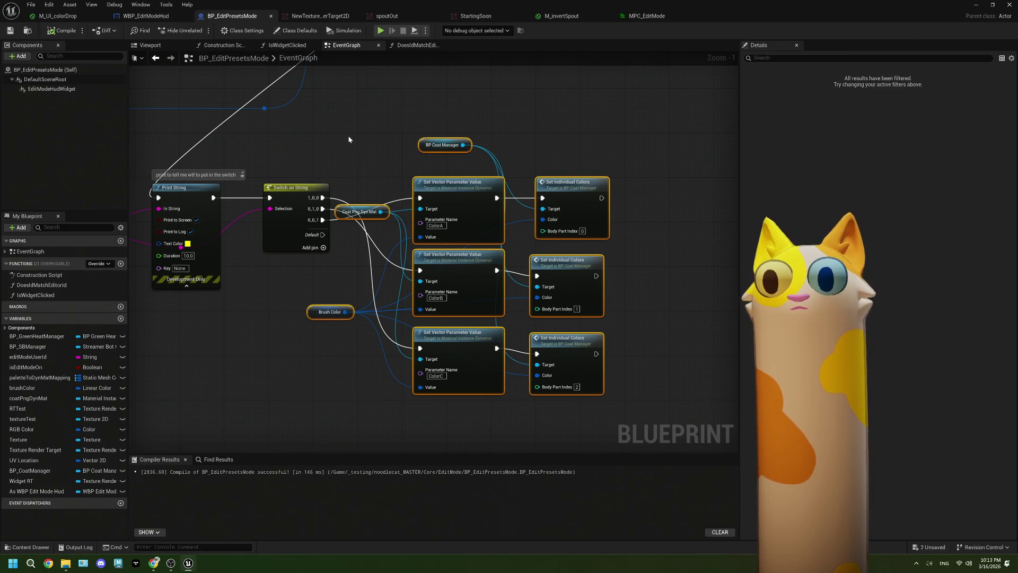
pyautogui.moveTo(352, 192); pyautogui.dragTo(466, 408)
pyautogui.moveTo(387, 180); pyautogui.dragTo(469, 351)
pyautogui.press('Delete')
pyautogui.moveTo(478, 397); pyautogui.dragTo(465, 378)
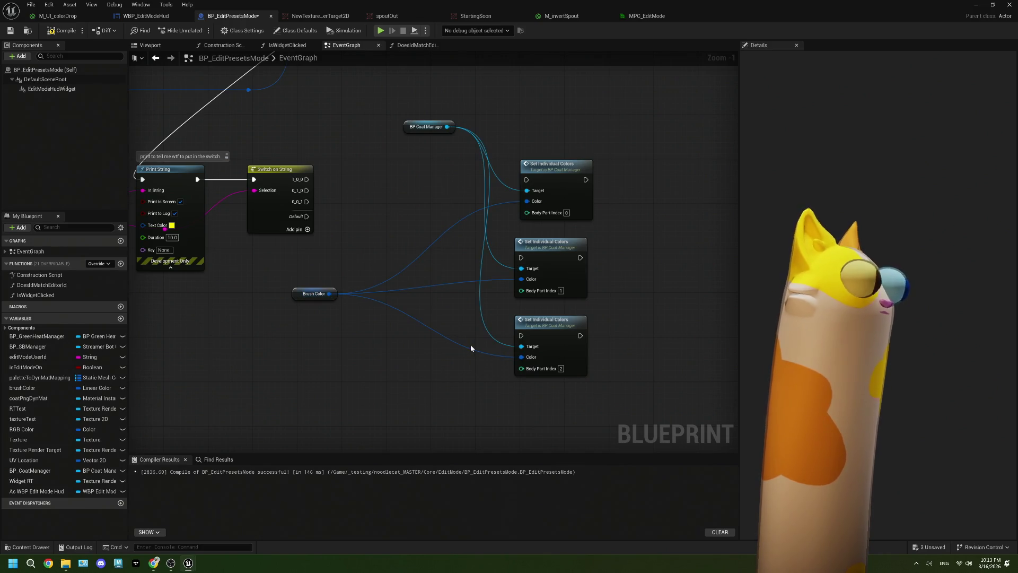
# Rename the Switch on String pin names to 3_0_0, 0_3_0 and 0_0_3
pyautogui.click(279, 208)
pyautogui.scroll(2, 283, 245)
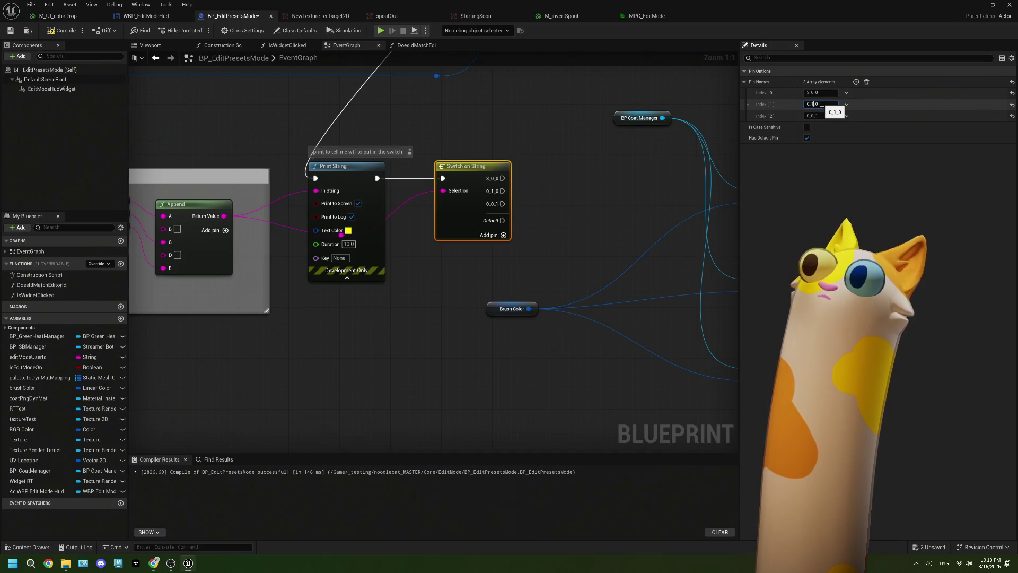
pyautogui.press('BackSpace')
pyautogui.write('3')
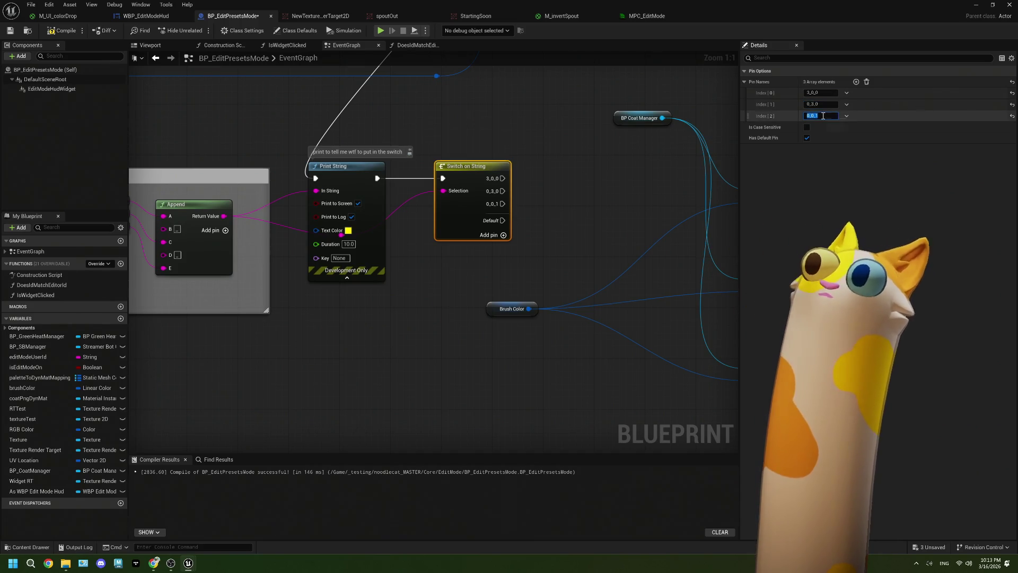
pyautogui.click(823, 115)
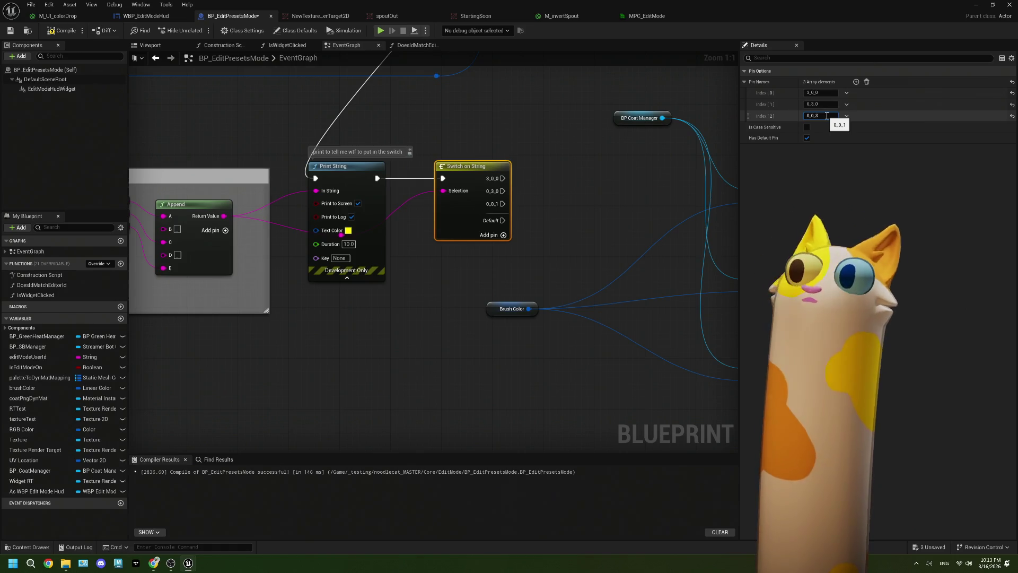
pyautogui.moveTo(585, 260); pyautogui.dragTo(412, 259)
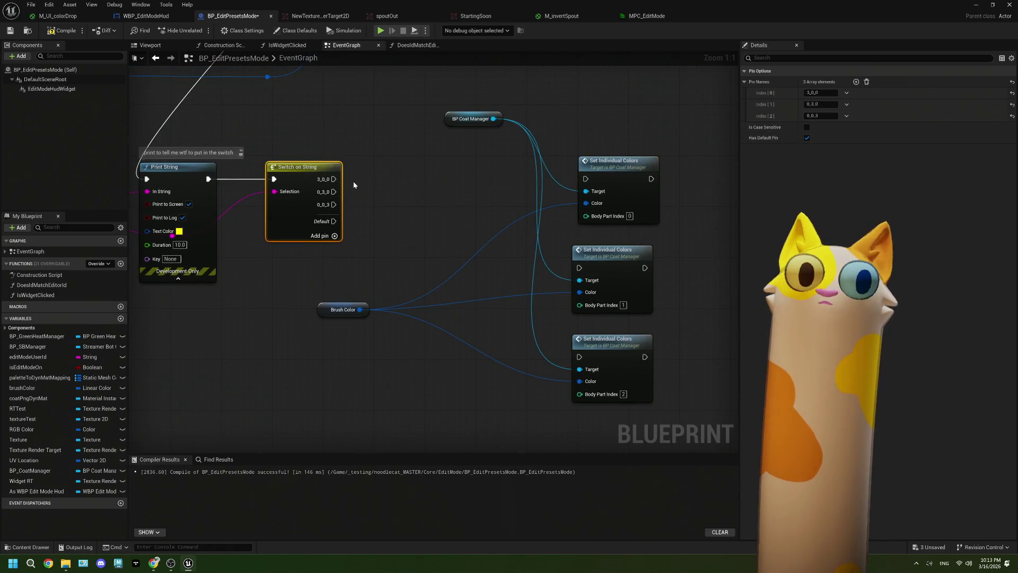
pyautogui.click(382, 234)
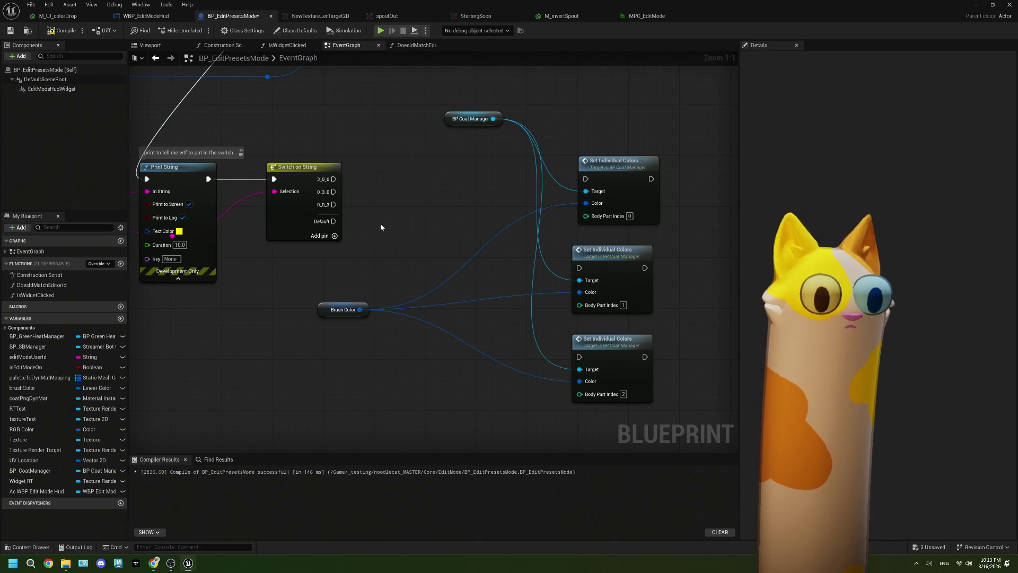
# Add a Set Vector Parameter Value node with collection MPC_EditMode and parameter BodyColorA
pyautogui.rightClick(381, 227)
pyautogui.write('set vec')
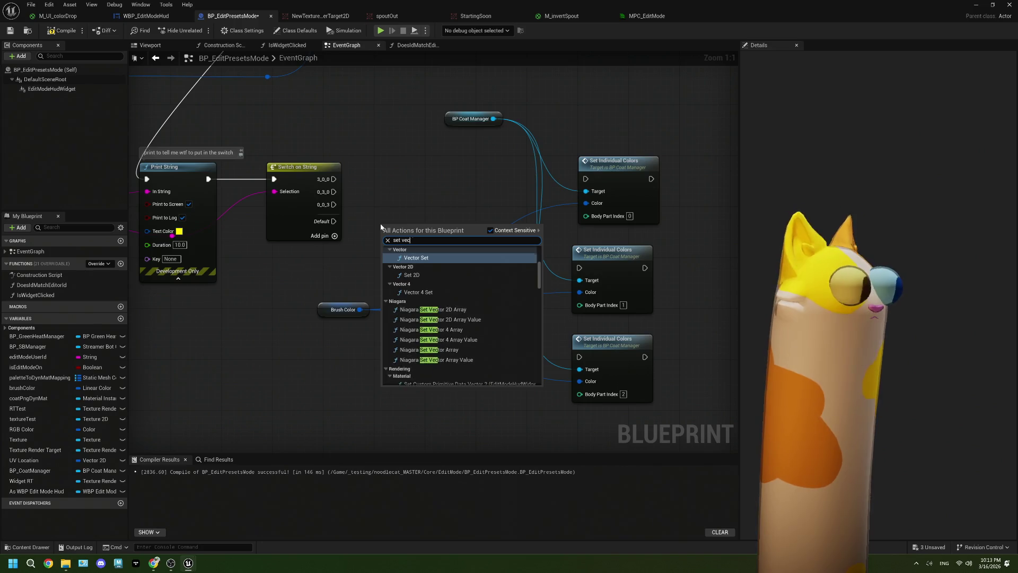
pyautogui.write('ot')
pyautogui.press('BackSpace')
pyautogui.press('BackSpace')
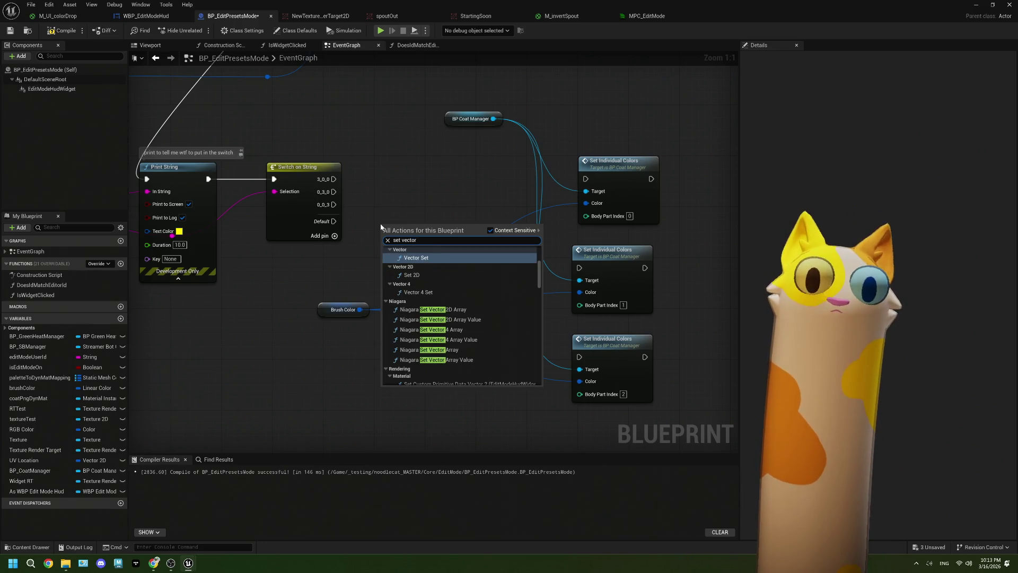
pyautogui.press('Escape')
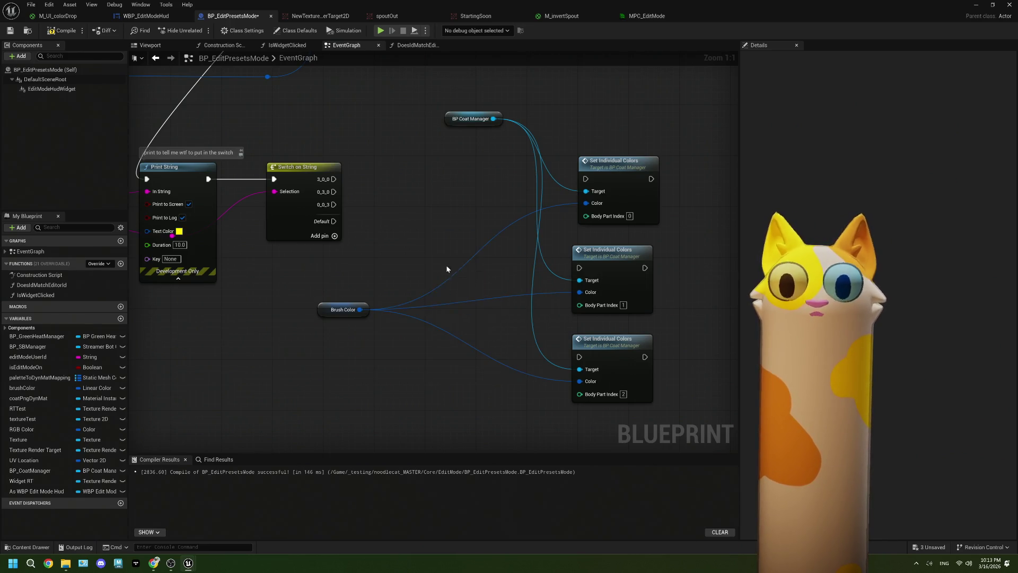
pyautogui.hotkey('ctrl', 'v')
pyautogui.click(413, 256)
pyautogui.click(465, 329)
pyautogui.click(441, 272)
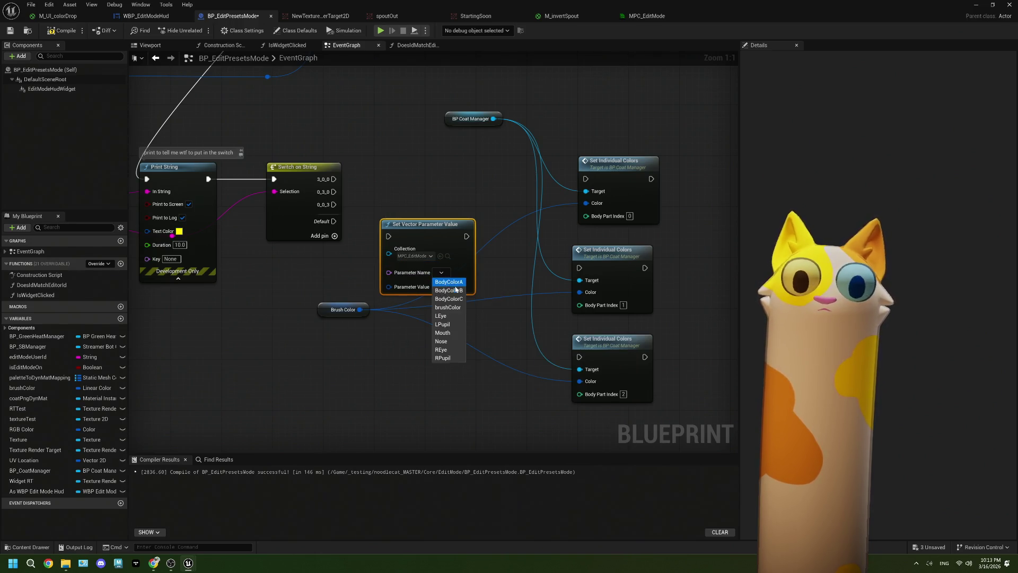
pyautogui.click(456, 289)
pyautogui.click(419, 278)
pyautogui.click(417, 289)
# Wire case 3_0_0 and Brush Color into the BodyColorA node, chaining it into Set Individual Colors
pyautogui.moveTo(425, 247); pyautogui.dragTo(425, 190)
pyautogui.moveTo(334, 179); pyautogui.dragTo(390, 181)
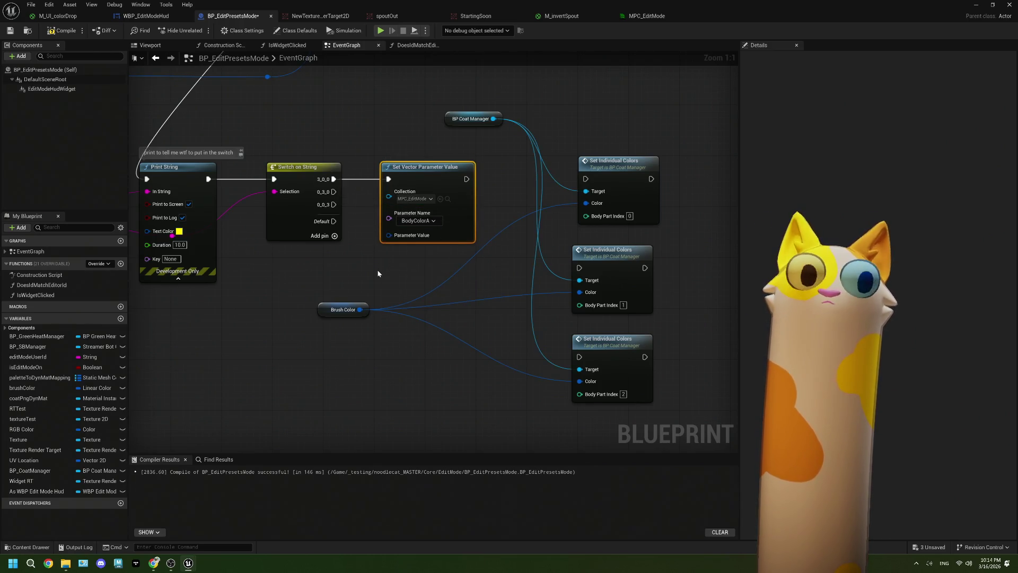
pyautogui.moveTo(388, 308)
pyautogui.mouseDown()
pyautogui.moveTo(400, 252)
pyautogui.moveTo(417, 240)
pyautogui.mouseUp()
pyautogui.moveTo(460, 180)
pyautogui.mouseDown()
pyautogui.moveTo(579, 183)
pyautogui.moveTo(537, 163)
pyautogui.mouseUp()
# Rearrange BP Coat Manager, the Set Individual Colors nodes and Brush Color to make room
pyautogui.moveTo(491, 112); pyautogui.dragTo(462, 140)
pyautogui.moveTo(464, 231); pyautogui.dragTo(460, 203)
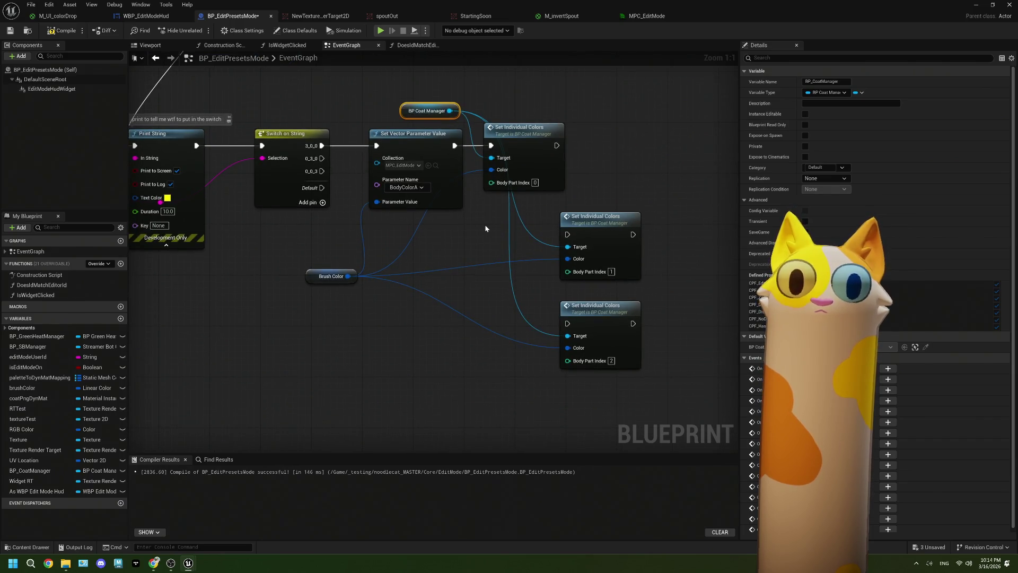
pyautogui.moveTo(486, 235); pyautogui.dragTo(482, 211)
pyautogui.moveTo(614, 204); pyautogui.dragTo(540, 205)
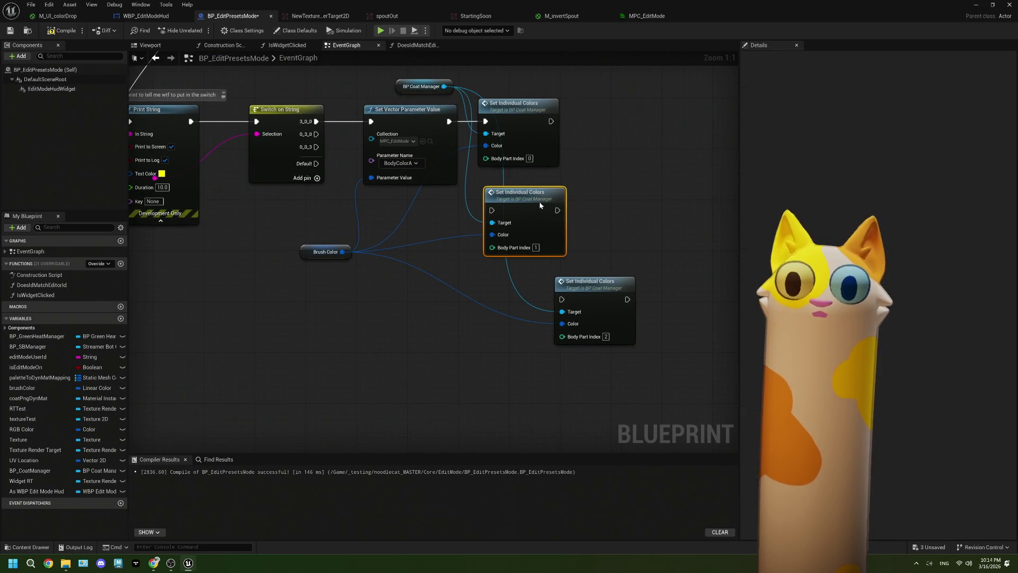
pyautogui.moveTo(622, 309); pyautogui.dragTo(552, 303)
pyautogui.moveTo(524, 204); pyautogui.dragTo(517, 205)
pyautogui.moveTo(521, 279); pyautogui.dragTo(515, 285)
pyautogui.moveTo(406, 233)
pyautogui.mouseDown()
pyautogui.moveTo(429, 265)
pyautogui.moveTo(358, 251)
pyautogui.mouseUp()
pyautogui.click(416, 259)
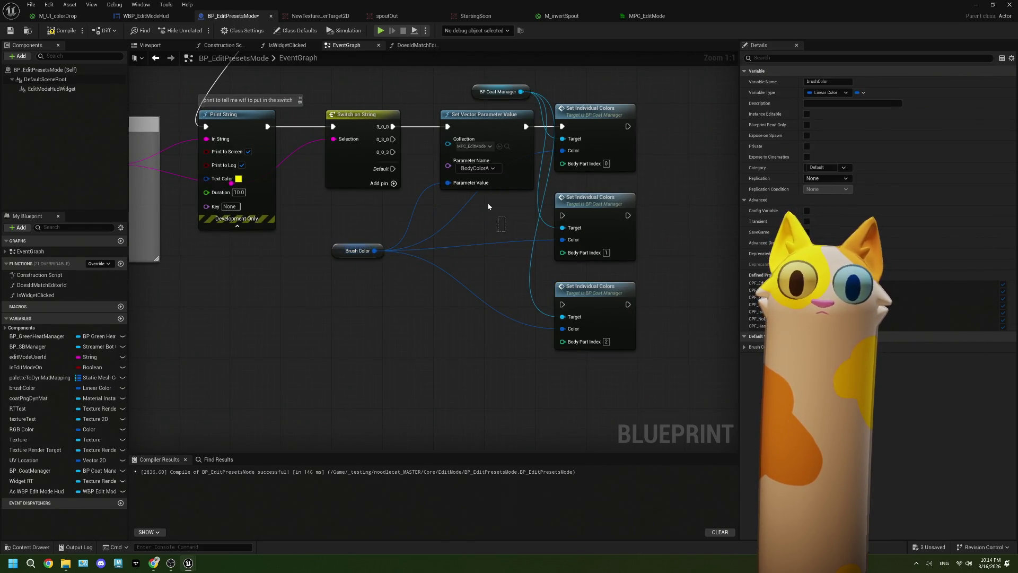
# Duplicate the BodyColorA setter twice, setting the copies to BodyColorB and BodyColorC
pyautogui.click(482, 180)
pyautogui.hotkey('ctrl', 'c')
pyautogui.hotkey('ctrl', 'v')
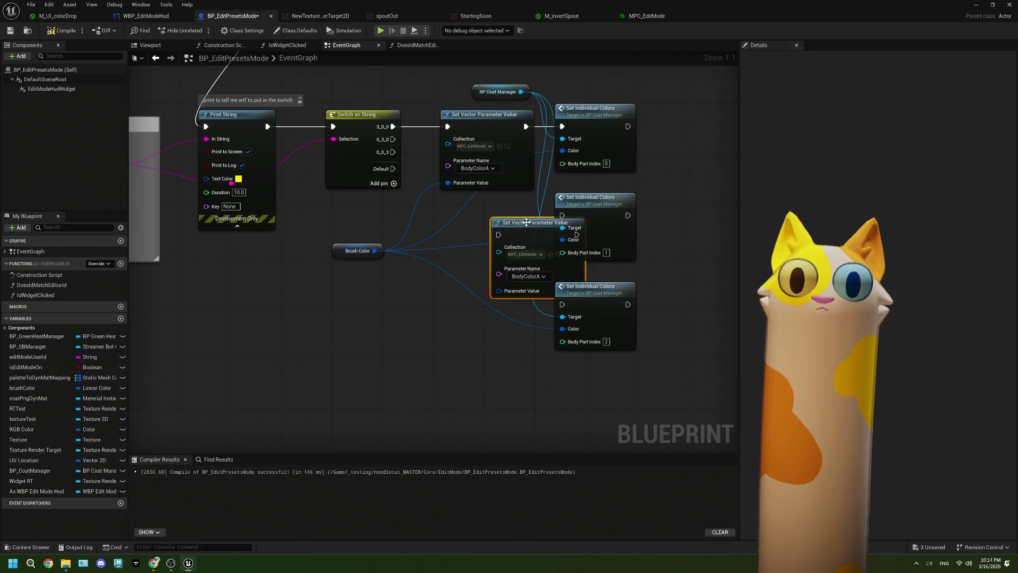
pyautogui.moveTo(526, 222); pyautogui.dragTo(473, 208)
pyautogui.hotkey('ctrl', 'v')
pyautogui.moveTo(518, 315); pyautogui.dragTo(484, 301)
pyautogui.click(483, 258)
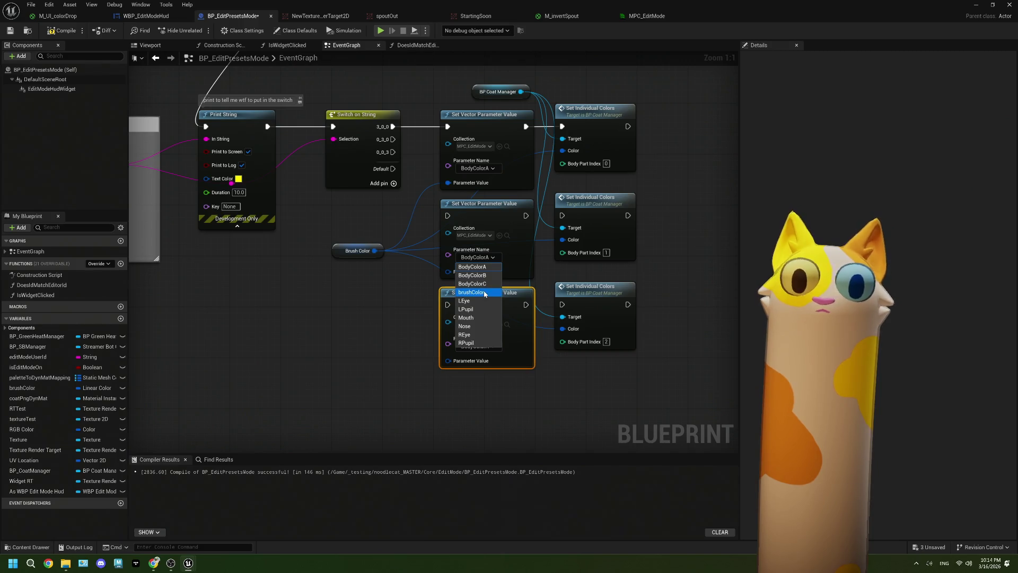
pyautogui.click(479, 275)
pyautogui.click(481, 350)
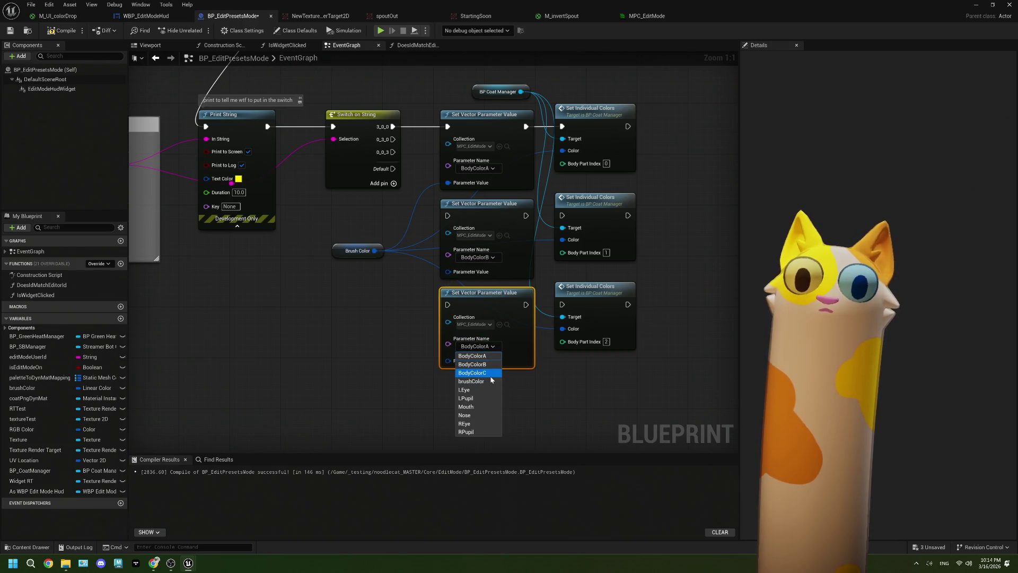
pyautogui.click(479, 376)
# Connect cases 0_3_0 and 0_0_3 to the copies and chain them into the second and third Set Individual Colors
pyautogui.moveTo(393, 140); pyautogui.dragTo(448, 216)
pyautogui.moveTo(525, 215); pyautogui.dragTo(562, 215)
pyautogui.moveTo(393, 152); pyautogui.dragTo(447, 305)
pyautogui.moveTo(526, 304)
pyautogui.mouseDown()
pyautogui.moveTo(535, 314)
pyautogui.moveTo(563, 305)
pyautogui.mouseUp()
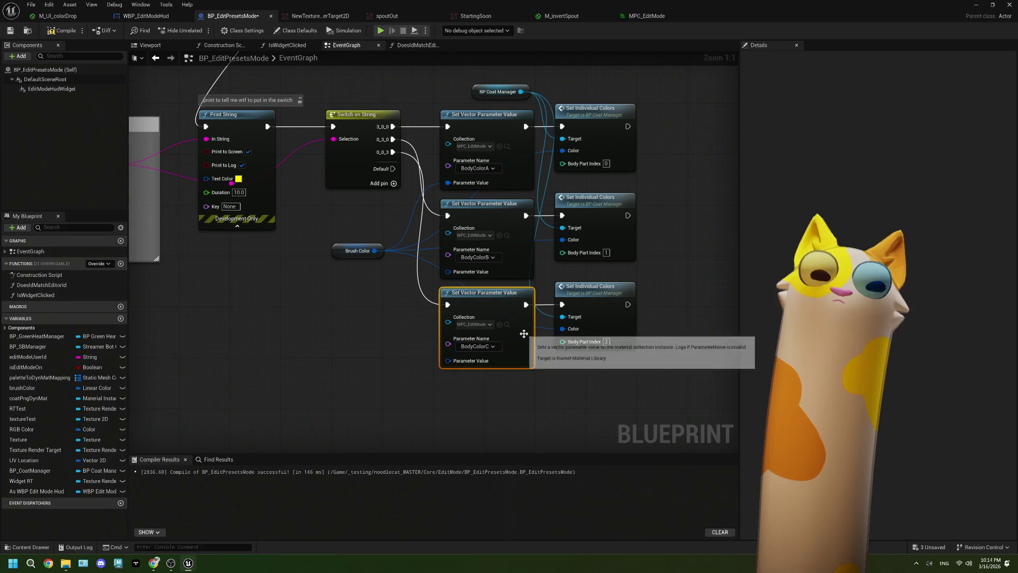
pyautogui.scroll(-2, 482, 354)
pyautogui.scroll(1, 481, 355)
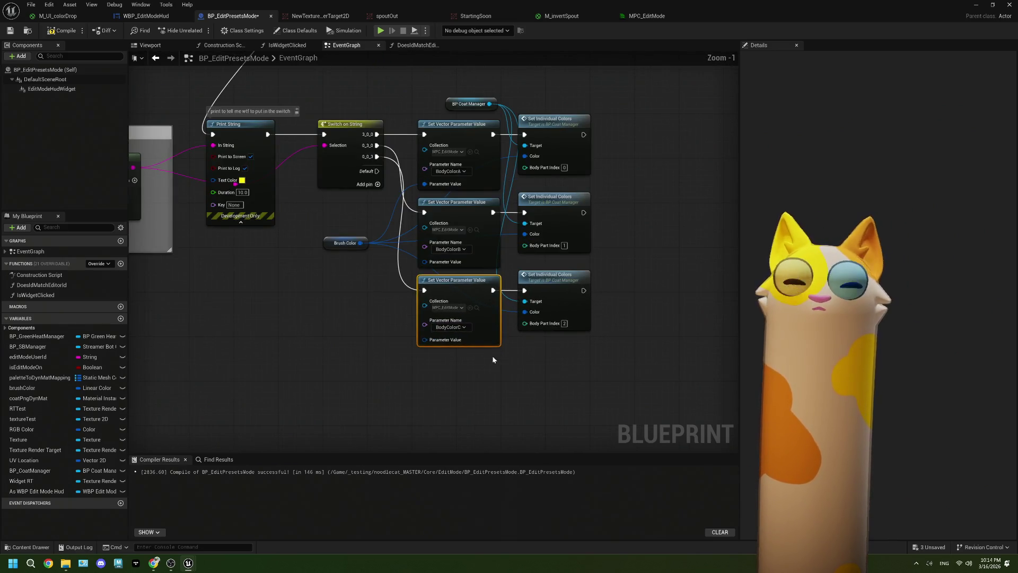
pyautogui.scroll(-1, 541, 381)
pyautogui.moveTo(536, 364); pyautogui.dragTo(400, 135)
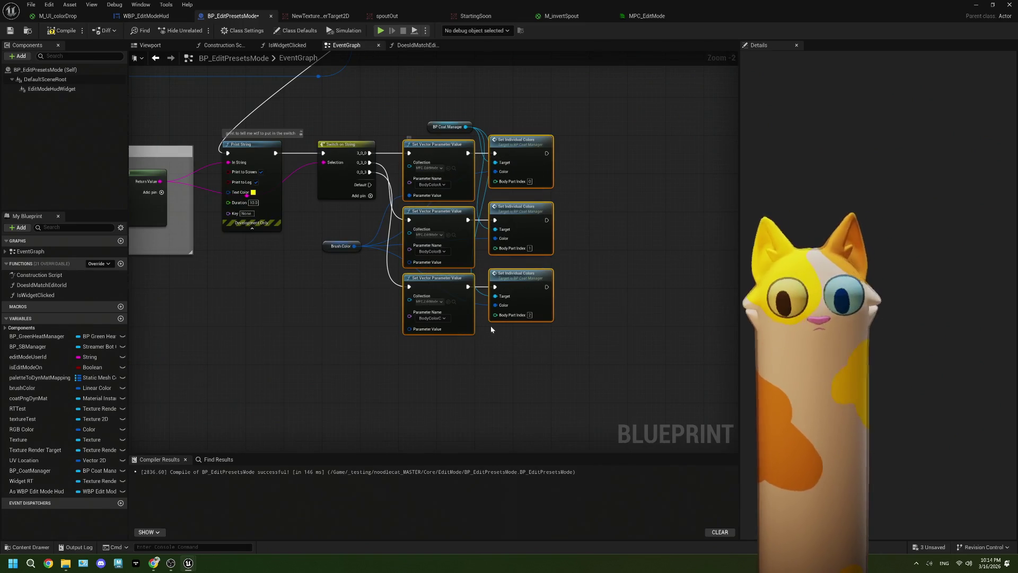
# Duplicate the three setter and Set Individual Colors pairs and align them below the originals
pyautogui.hotkey('ctrl', 'c')
pyautogui.hotkey('ctrl', 'v')
pyautogui.moveTo(497, 394); pyautogui.dragTo(465, 399)
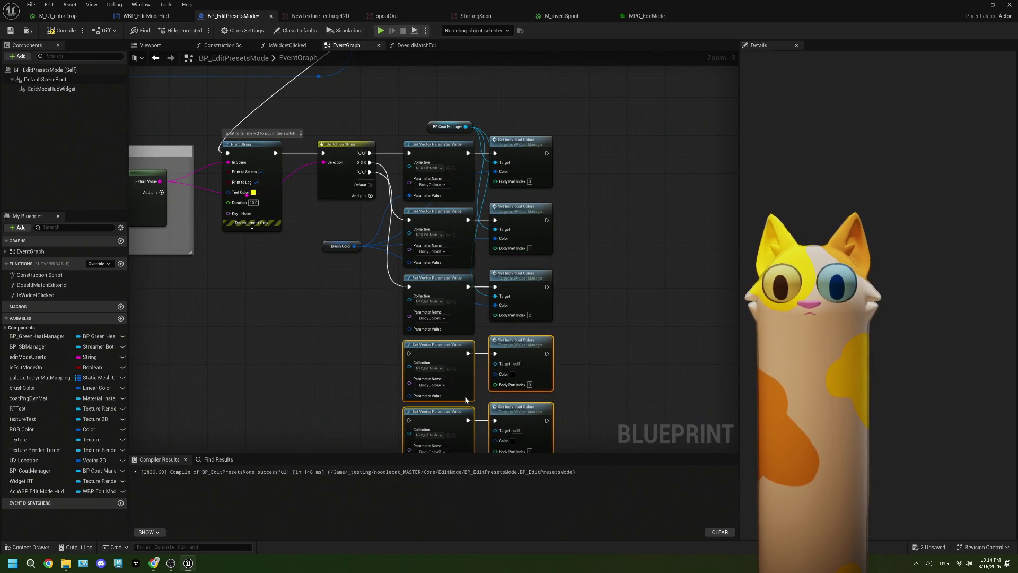
pyautogui.scroll(2, 465, 295)
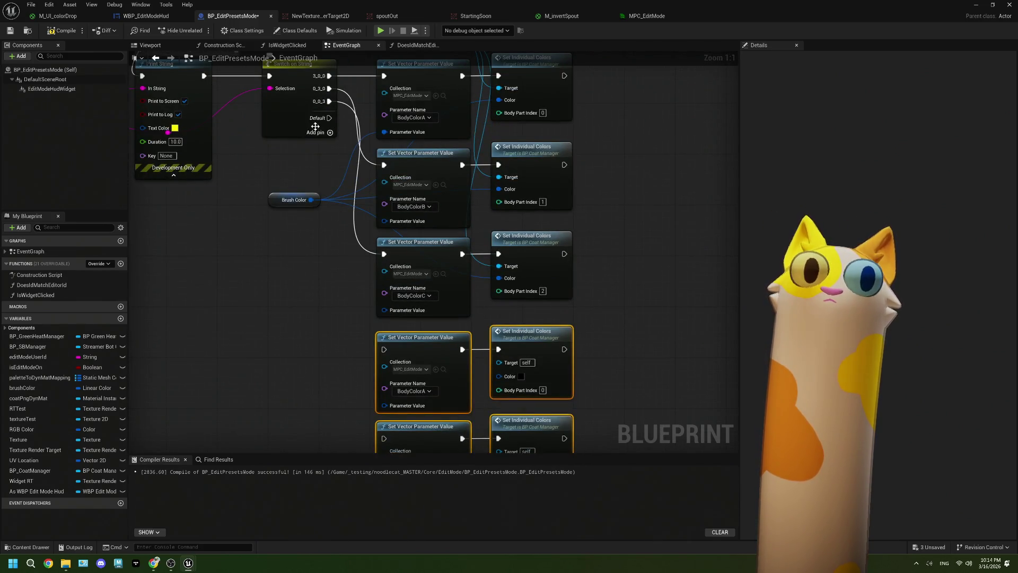
pyautogui.scroll(-2, 339, 230)
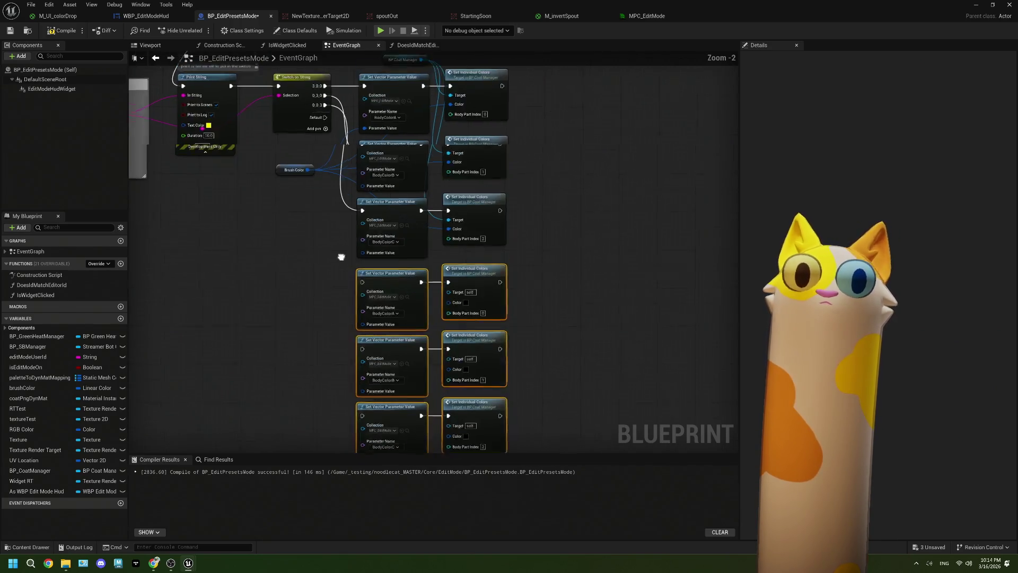
# Feed Brush Color into the new pairs' Parameter Value and Color inputs
pyautogui.moveTo(300, 149)
pyautogui.mouseDown()
pyautogui.moveTo(341, 151)
pyautogui.moveTo(368, 235)
pyautogui.moveTo(357, 162)
pyautogui.moveTo(328, 169)
pyautogui.moveTo(322, 188)
pyautogui.mouseUp()
pyautogui.moveTo(359, 230); pyautogui.dragTo(310, 154)
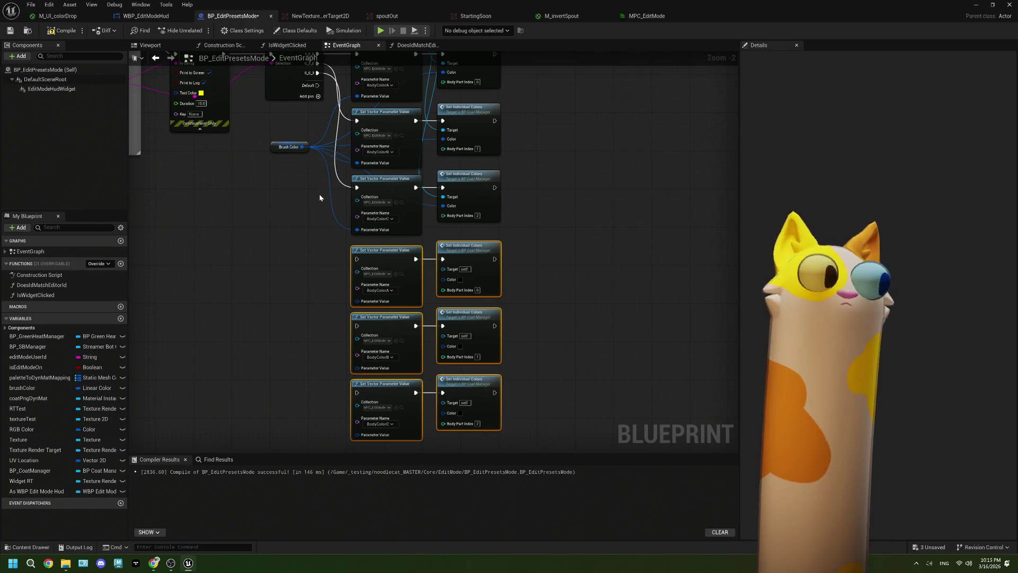
pyautogui.moveTo(302, 147); pyautogui.dragTo(443, 279)
pyautogui.moveTo(305, 150)
pyautogui.mouseDown()
pyautogui.moveTo(366, 368)
pyautogui.moveTo(345, 181)
pyautogui.moveTo(448, 350)
pyautogui.mouseUp()
pyautogui.moveTo(301, 147); pyautogui.dragTo(357, 434)
pyautogui.moveTo(305, 147)
pyautogui.mouseDown()
pyautogui.moveTo(426, 416)
pyautogui.moveTo(444, 413)
pyautogui.mouseUp()
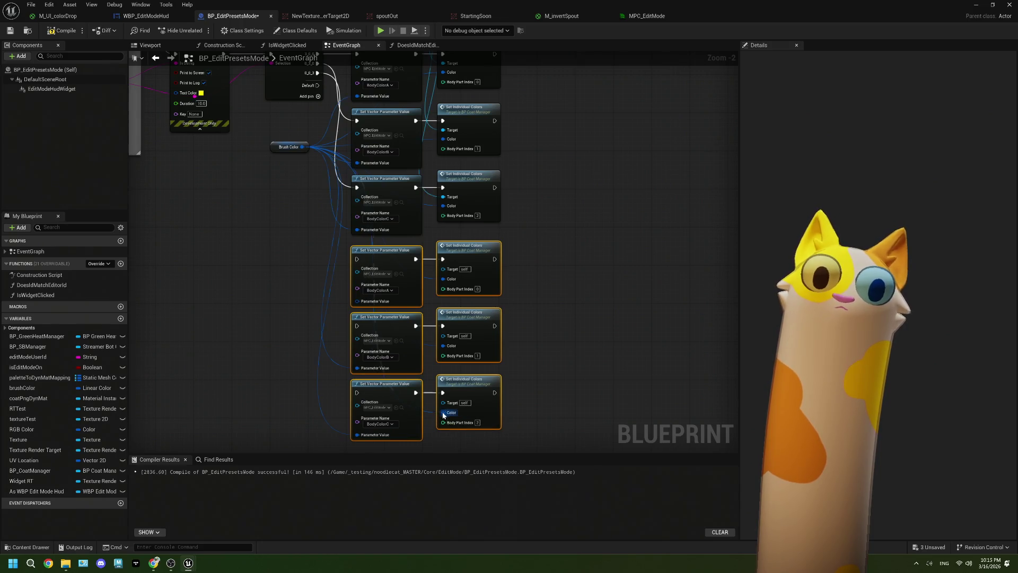
pyautogui.scroll(-1, 420, 378)
pyautogui.scroll(2, 421, 381)
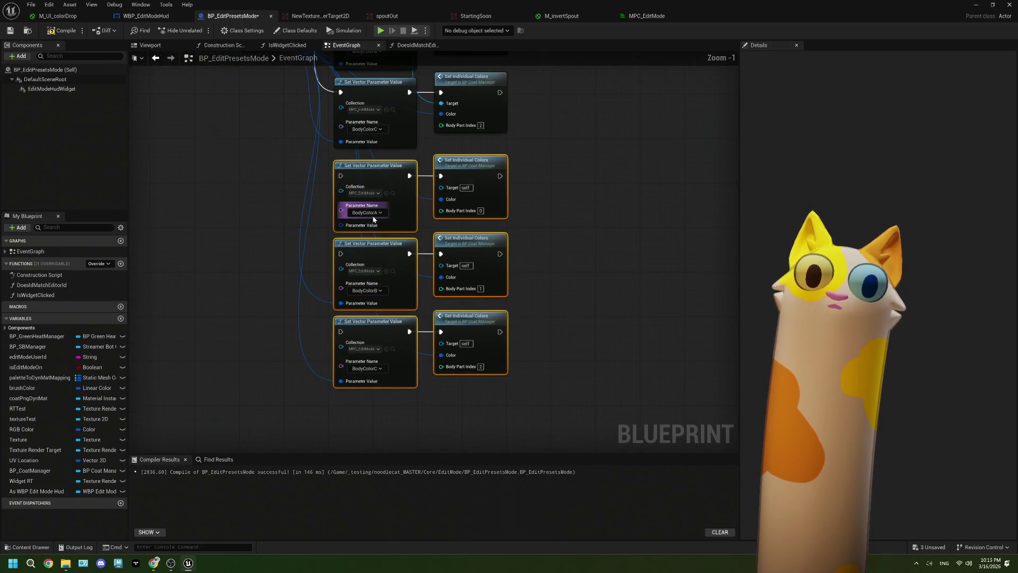
# Set the copied setters' parameter names to REye, RPupil and LEye
pyautogui.click(365, 212)
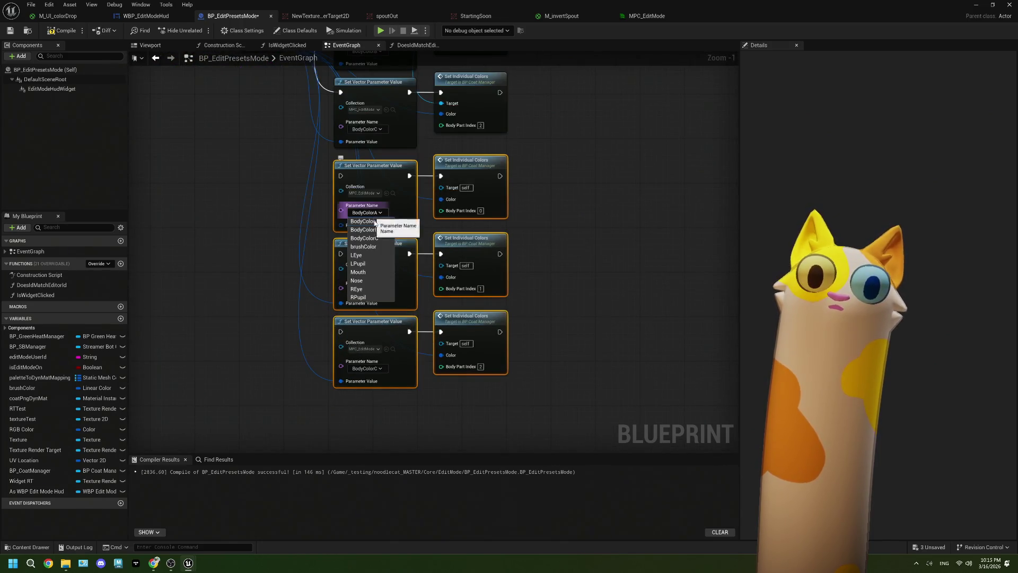
pyautogui.click(375, 289)
pyautogui.click(366, 290)
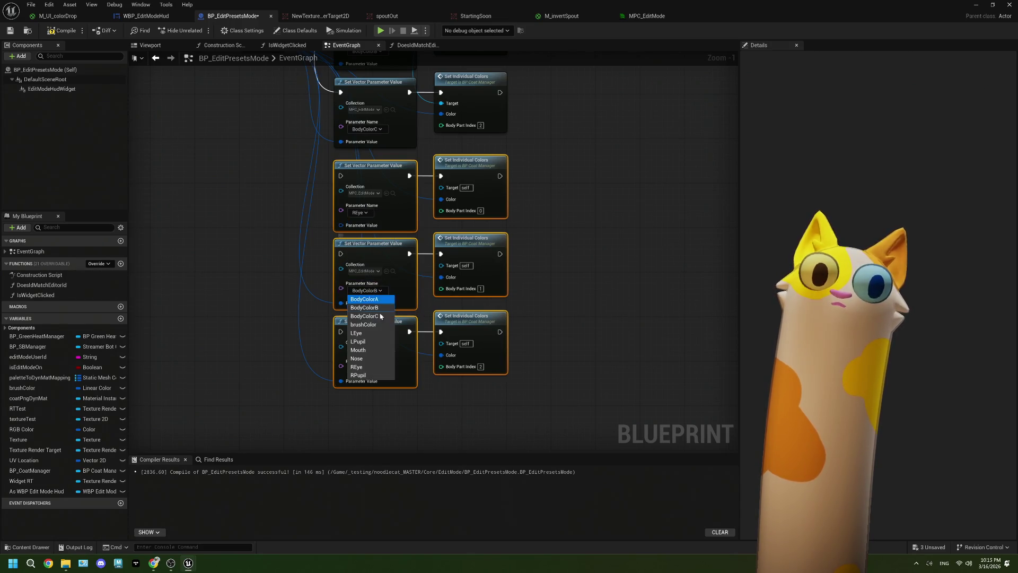
pyautogui.click(373, 374)
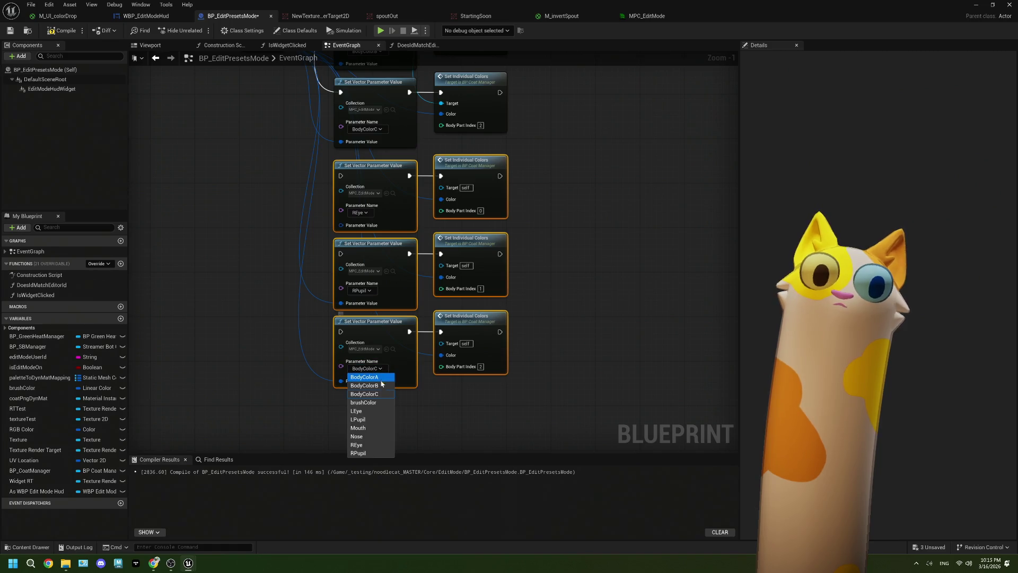
pyautogui.click(356, 411)
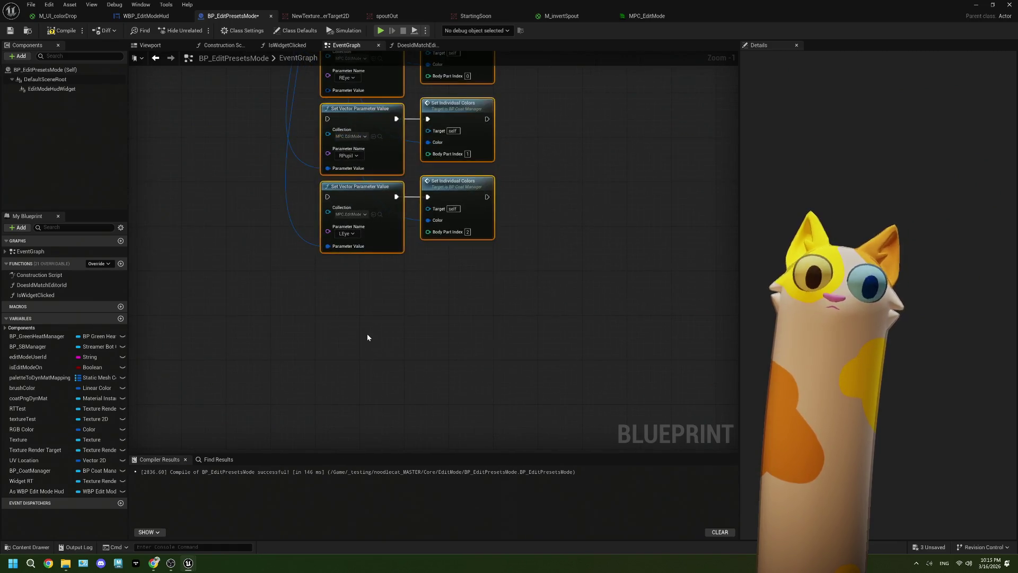
# Paste three more setter pairs and set their parameters to LPupil, Nose and Mouth
pyautogui.hotkey('ctrl', 'v')
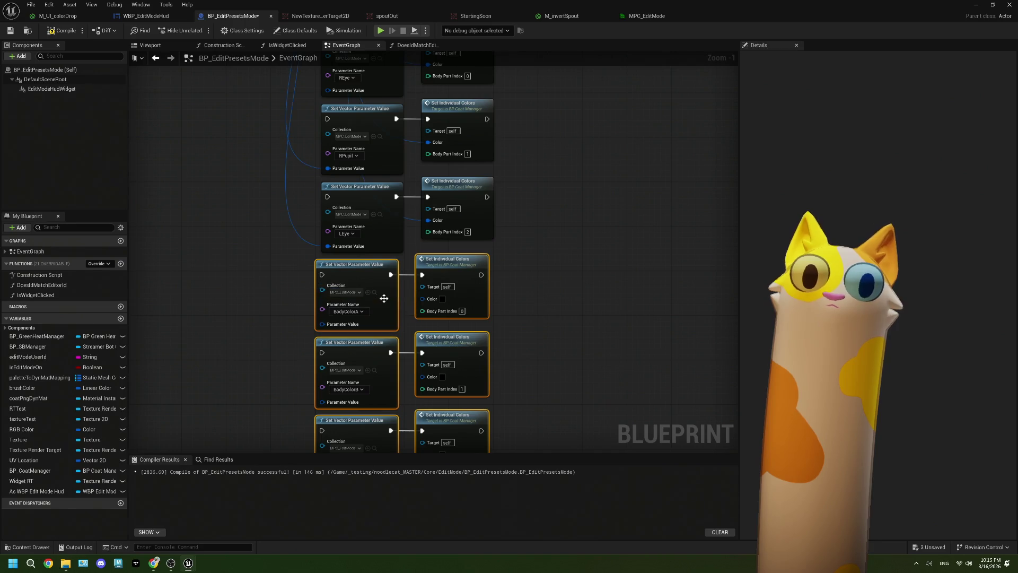
pyautogui.moveTo(388, 299); pyautogui.dragTo(390, 274)
pyautogui.click(355, 237)
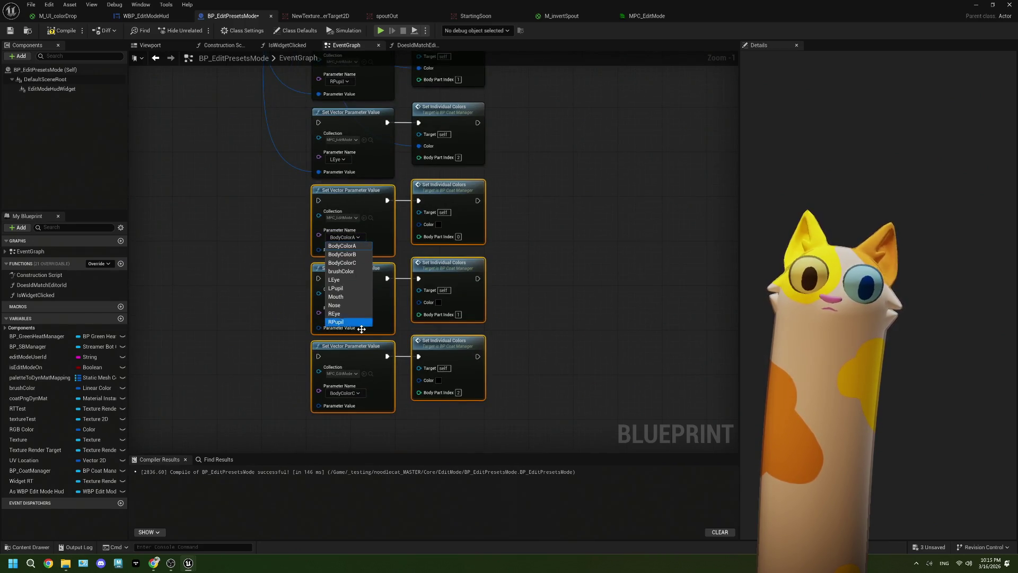
pyautogui.click(338, 288)
pyautogui.click(344, 315)
pyautogui.click(334, 383)
pyautogui.click(344, 392)
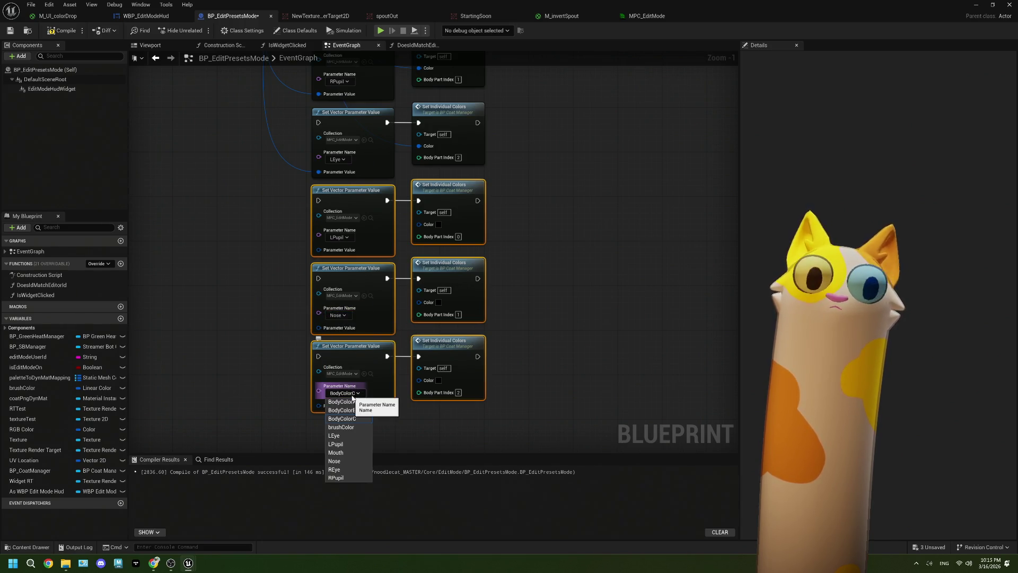
pyautogui.click(335, 452)
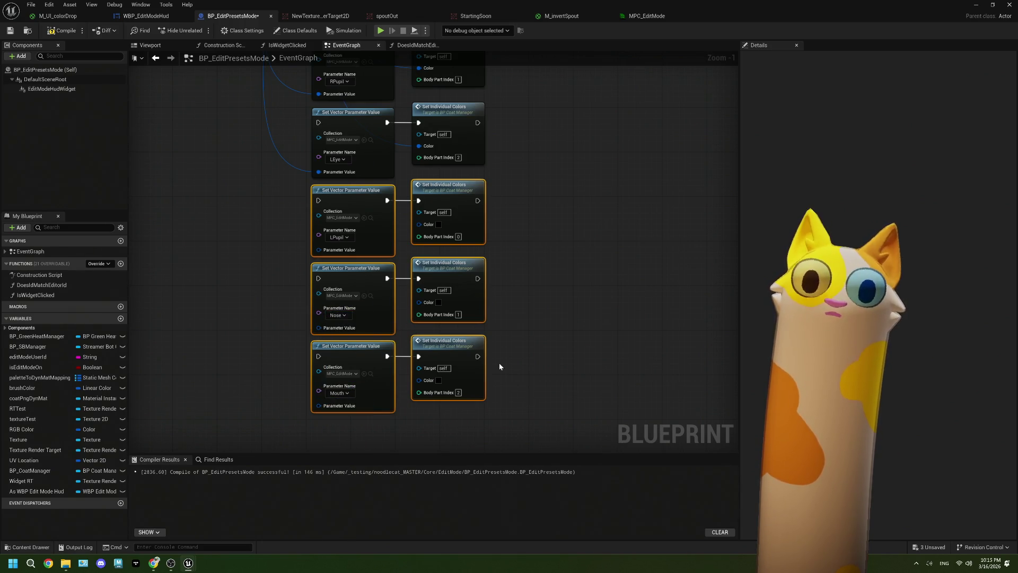
pyautogui.scroll(-2, 498, 362)
pyautogui.scroll(-1, 403, 318)
pyautogui.scroll(1, 392, 300)
pyautogui.scroll(-1, 376, 281)
pyautogui.scroll(2, 461, 271)
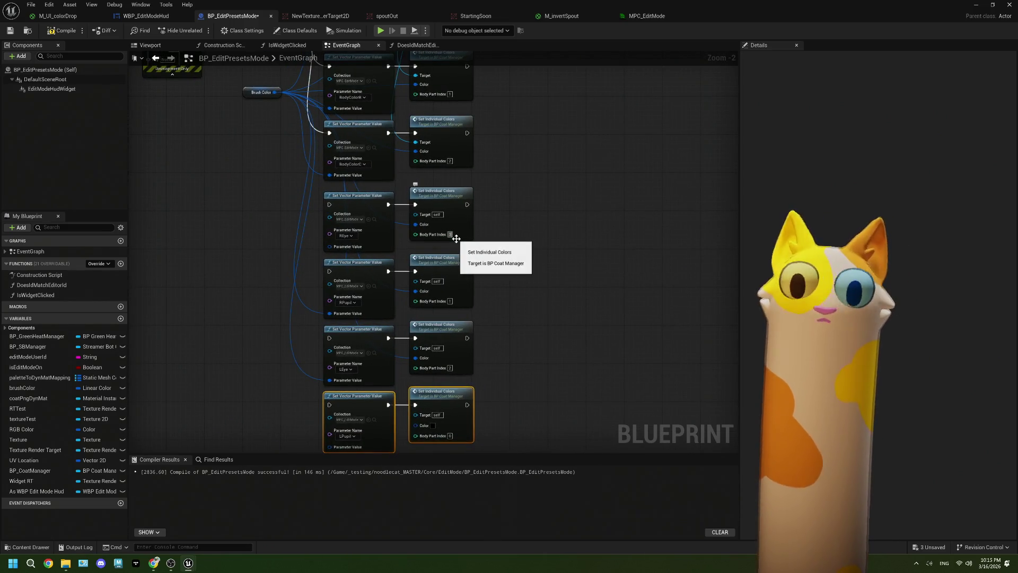
# Give the new Set Individual Colors nodes consecutive Body Part Index values, such as 5 and LPupil 6
pyautogui.write('5')
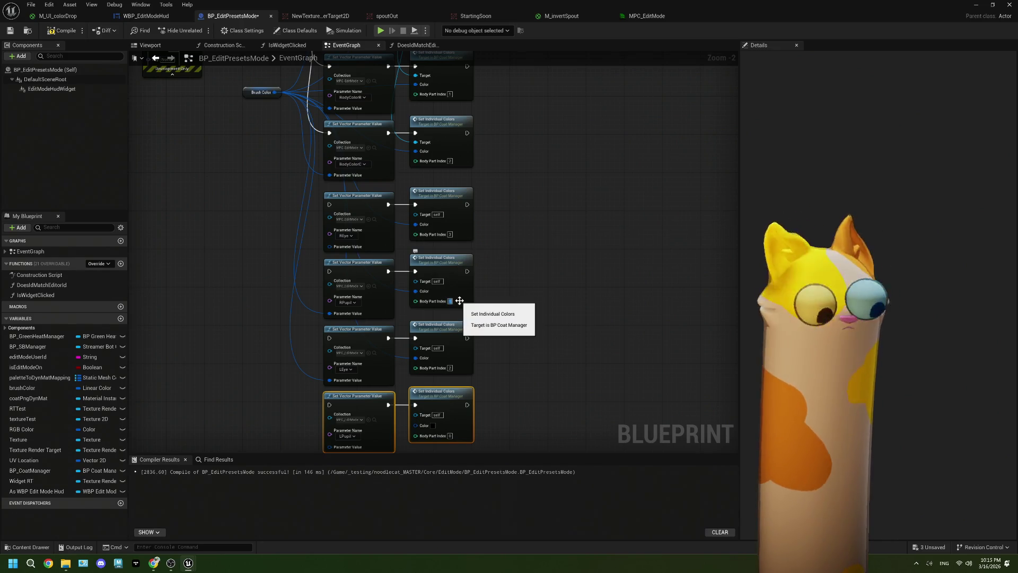
pyautogui.click(451, 368)
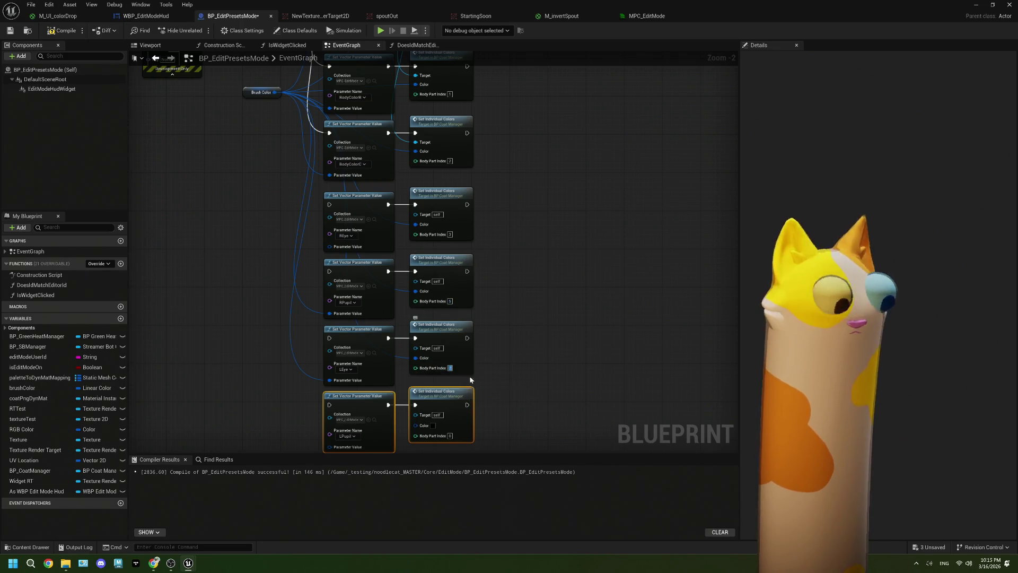
pyautogui.moveTo(497, 415); pyautogui.dragTo(468, 261)
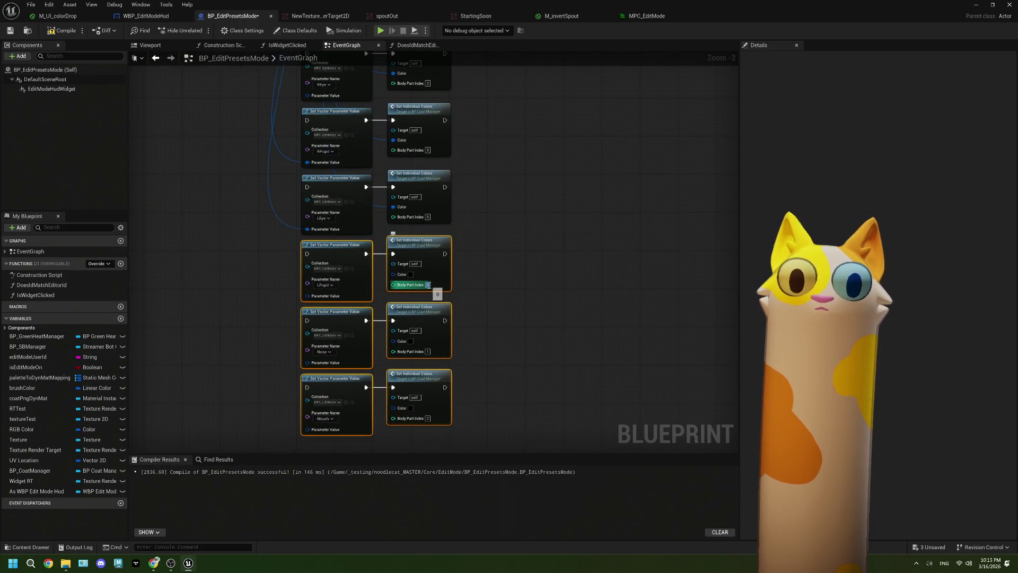
pyautogui.write('6')
pyautogui.click(428, 351)
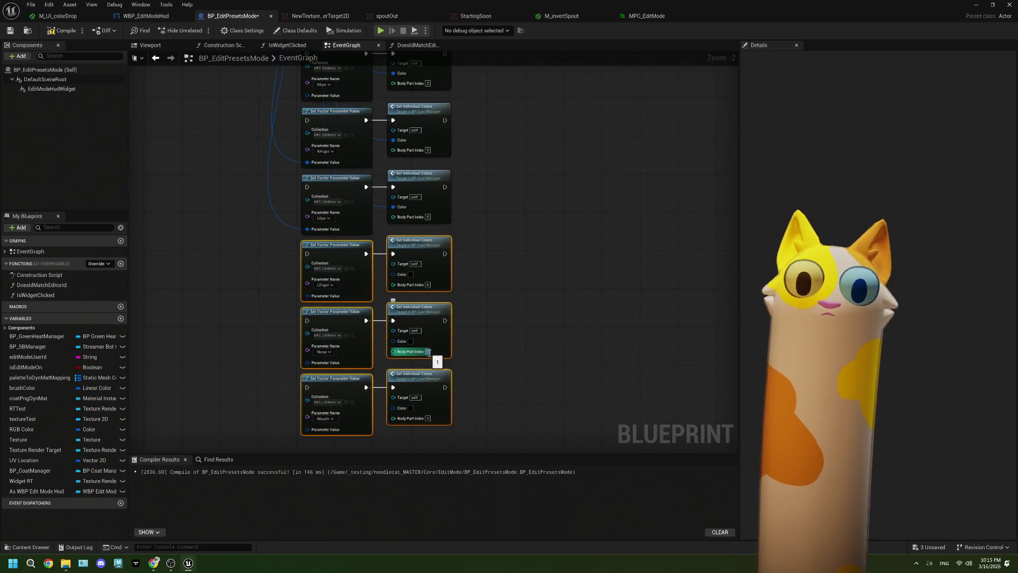
pyautogui.click(425, 419)
pyautogui.write('8')
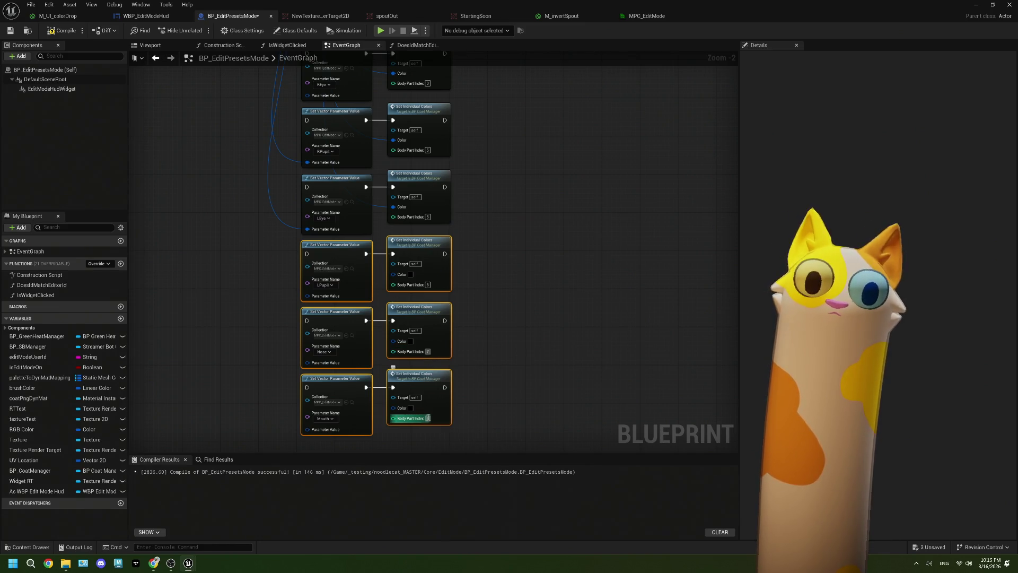
pyautogui.click(527, 386)
pyautogui.scroll(-2, 527, 386)
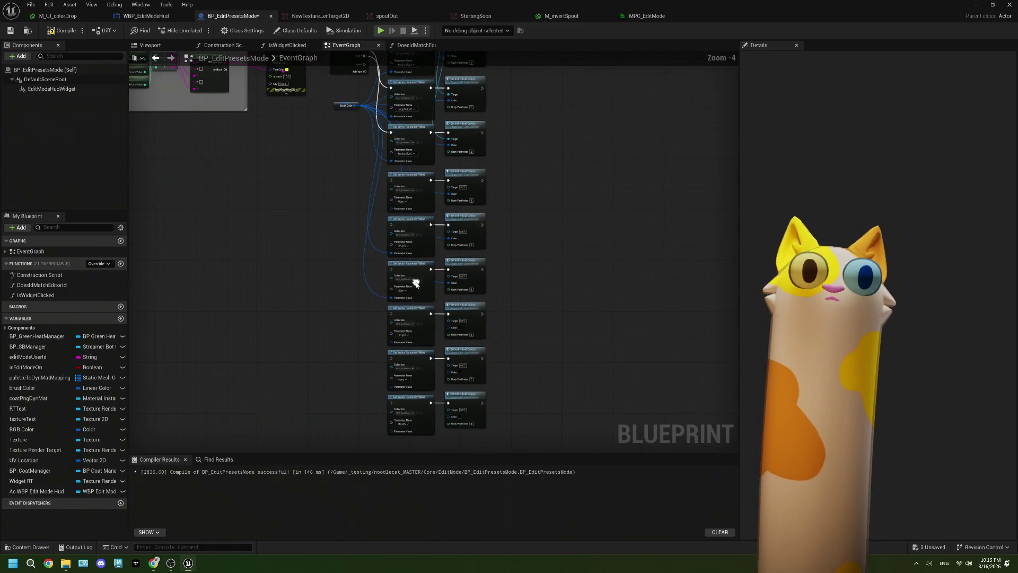
pyautogui.moveTo(346, 110); pyautogui.dragTo(341, 394)
# Wire Brush Color into the LPupil, Nose and Mouth Parameter Value and Color pins
pyautogui.scroll(2, 337, 371)
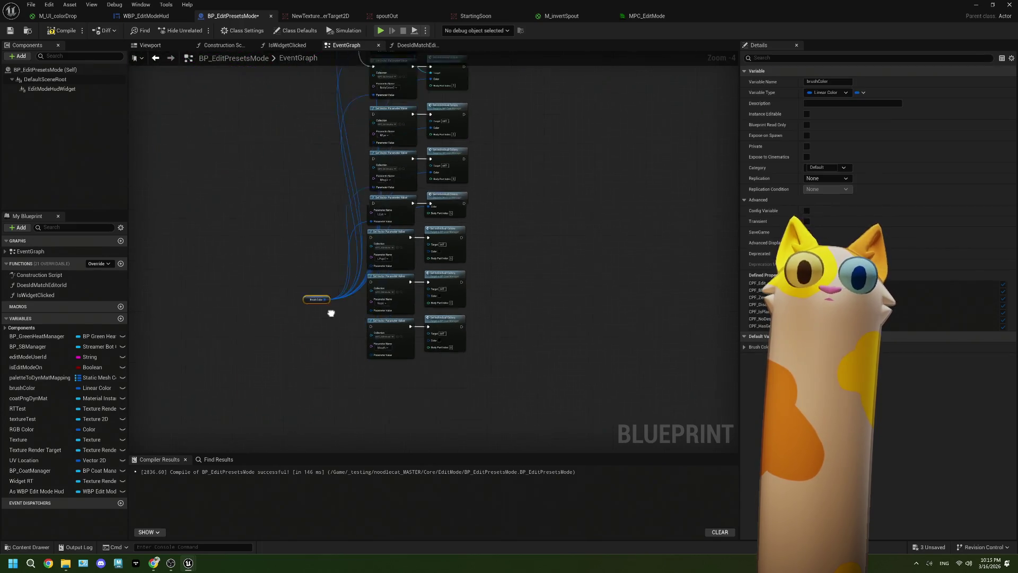
pyautogui.moveTo(317, 262); pyautogui.dragTo(386, 210)
pyautogui.moveTo(316, 260)
pyautogui.mouseDown()
pyautogui.moveTo(440, 220)
pyautogui.moveTo(475, 191)
pyautogui.moveTo(375, 272)
pyautogui.moveTo(385, 276)
pyautogui.mouseUp()
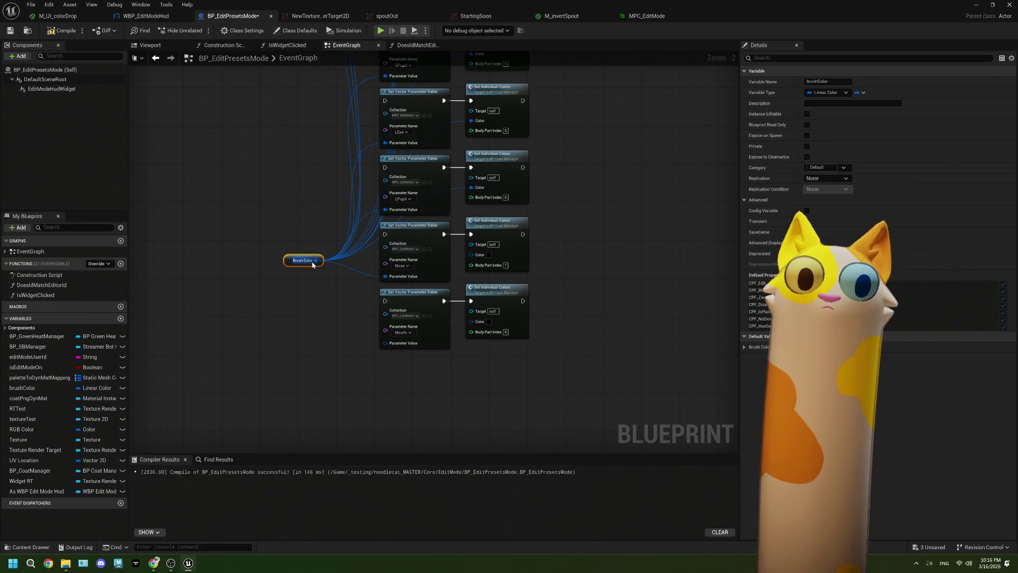
pyautogui.moveTo(317, 261)
pyautogui.mouseDown()
pyautogui.moveTo(469, 272)
pyautogui.moveTo(471, 254)
pyautogui.mouseUp()
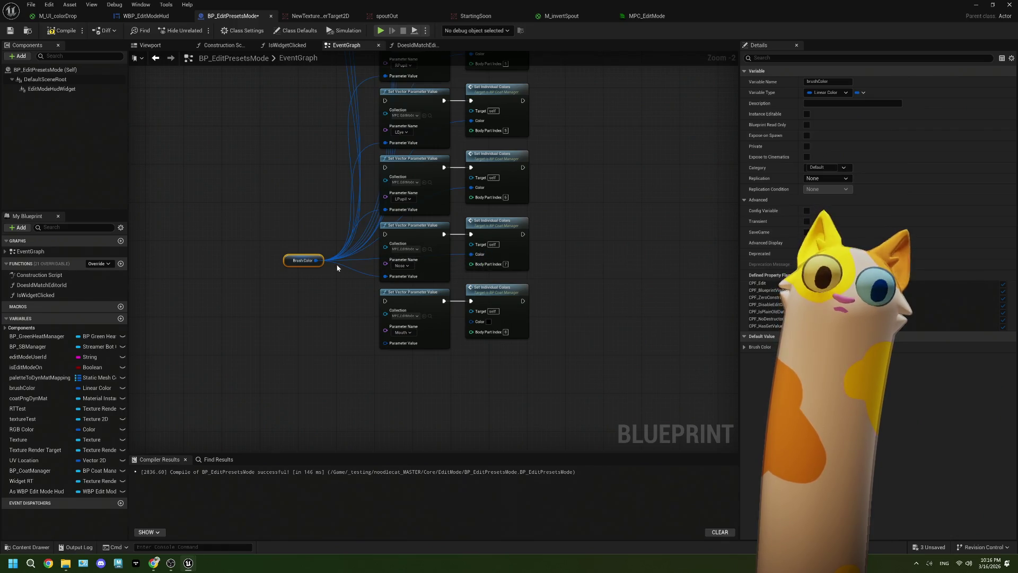
pyautogui.moveTo(317, 260)
pyautogui.mouseDown()
pyautogui.moveTo(367, 321)
pyautogui.moveTo(300, 358)
pyautogui.moveTo(387, 345)
pyautogui.mouseUp()
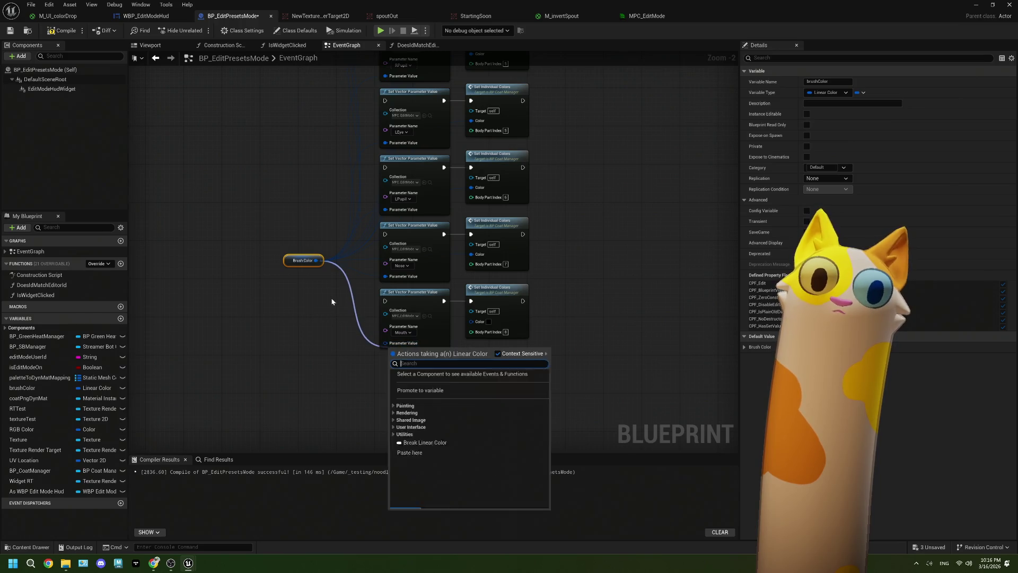
pyautogui.click(329, 306)
pyautogui.moveTo(317, 261); pyautogui.dragTo(385, 343)
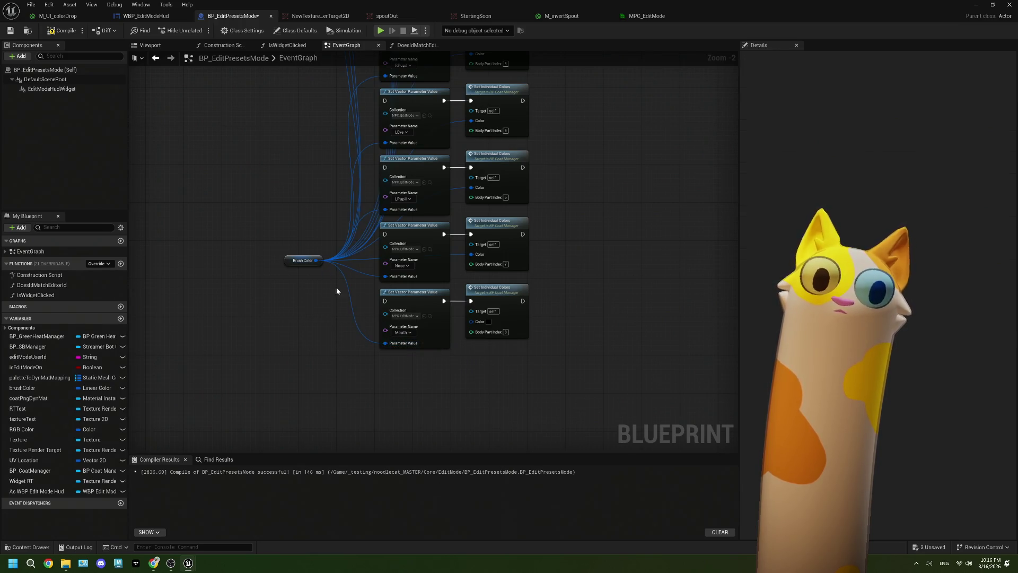
pyautogui.moveTo(316, 260)
pyautogui.mouseDown()
pyautogui.moveTo(443, 323)
pyautogui.moveTo(473, 322)
pyautogui.mouseUp()
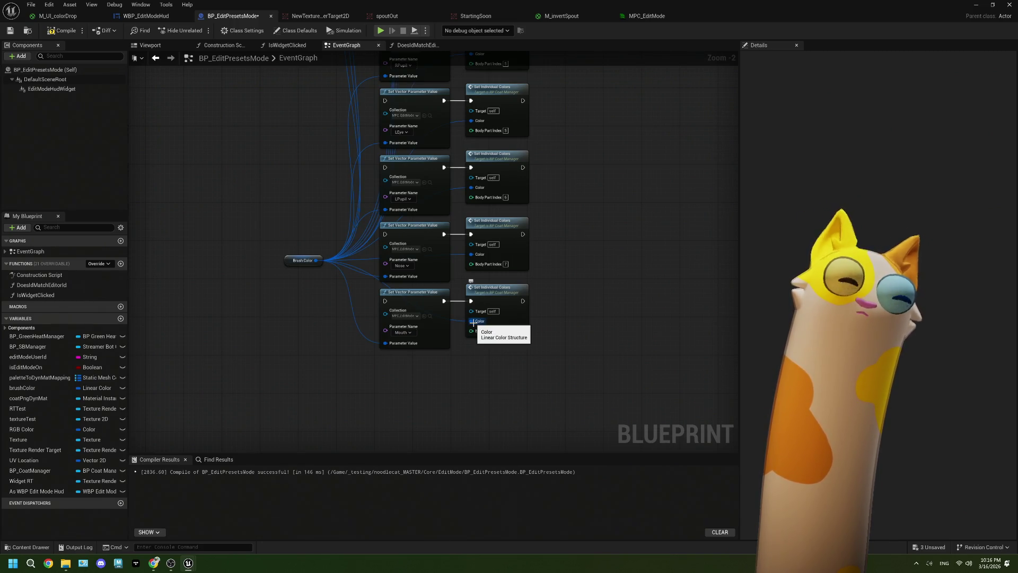
pyautogui.scroll(-1, 341, 229)
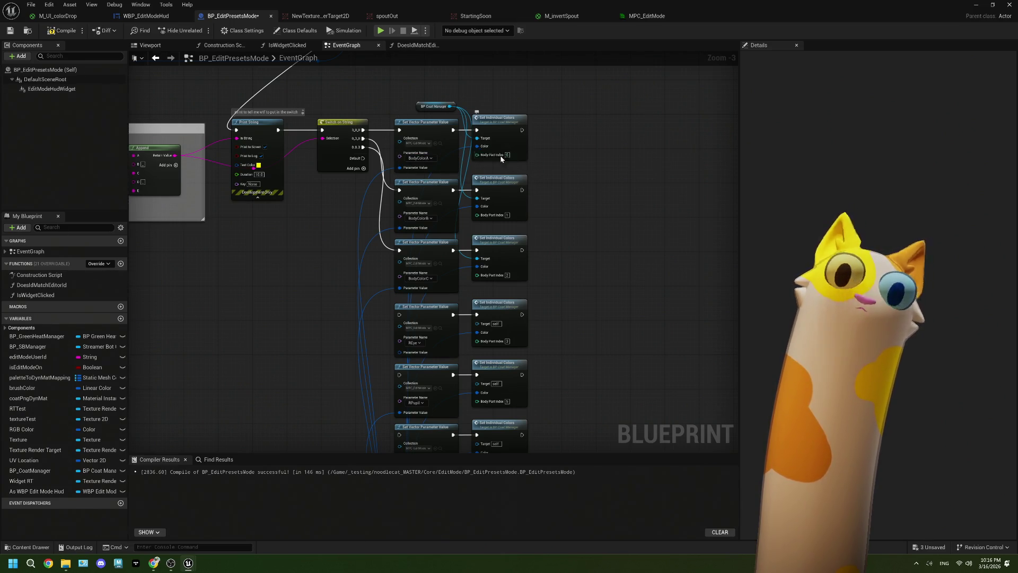
# Add a new variable in My Blueprint, to be named colorStringToParameterName
pyautogui.scroll(2, 500, 161)
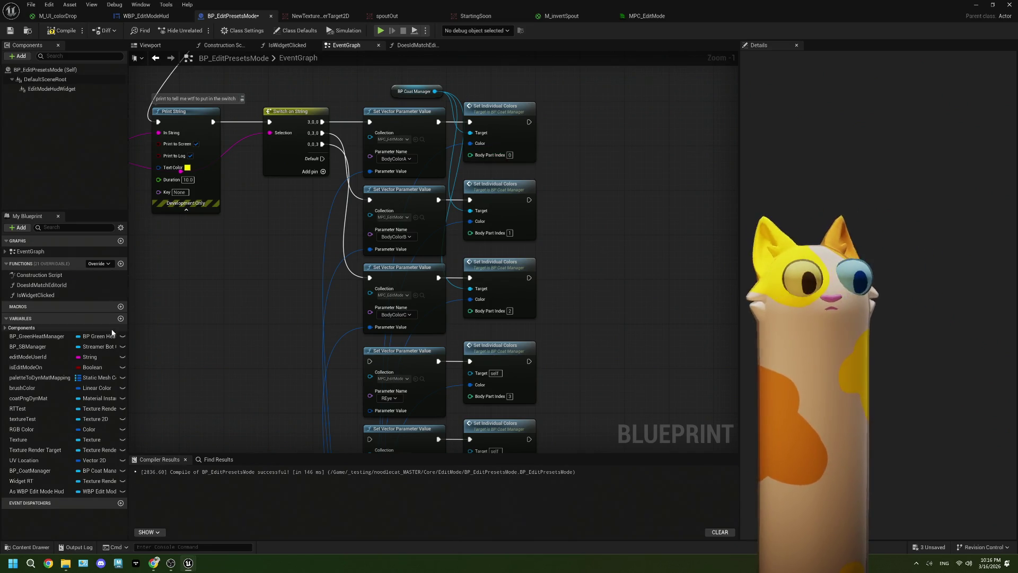
pyautogui.click(120, 319)
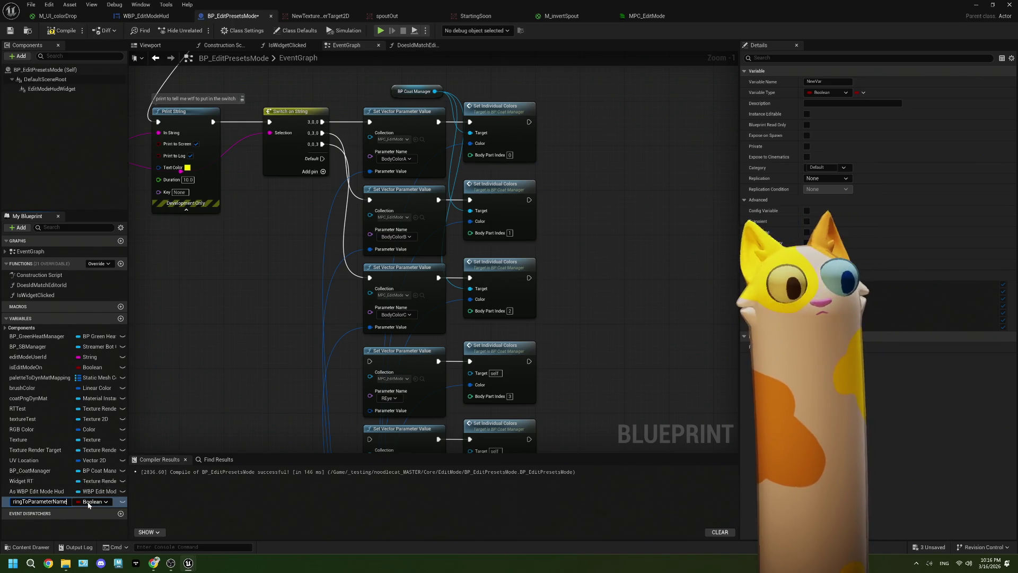
# Make colorStringToParameterName a String-keyed Map with Name values and compile the blueprint
pyautogui.click(94, 501)
pyautogui.click(95, 398)
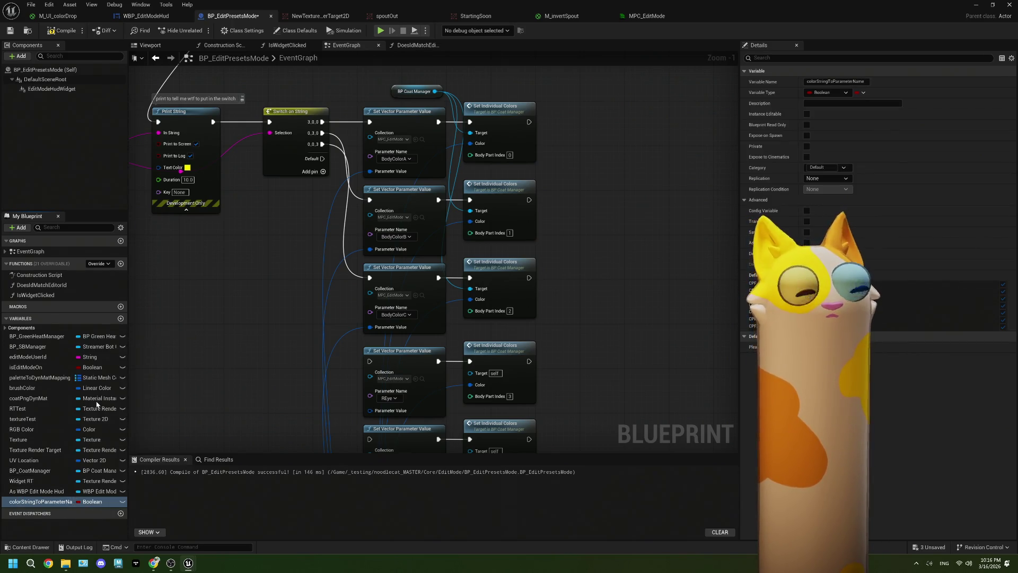
pyautogui.click(856, 93)
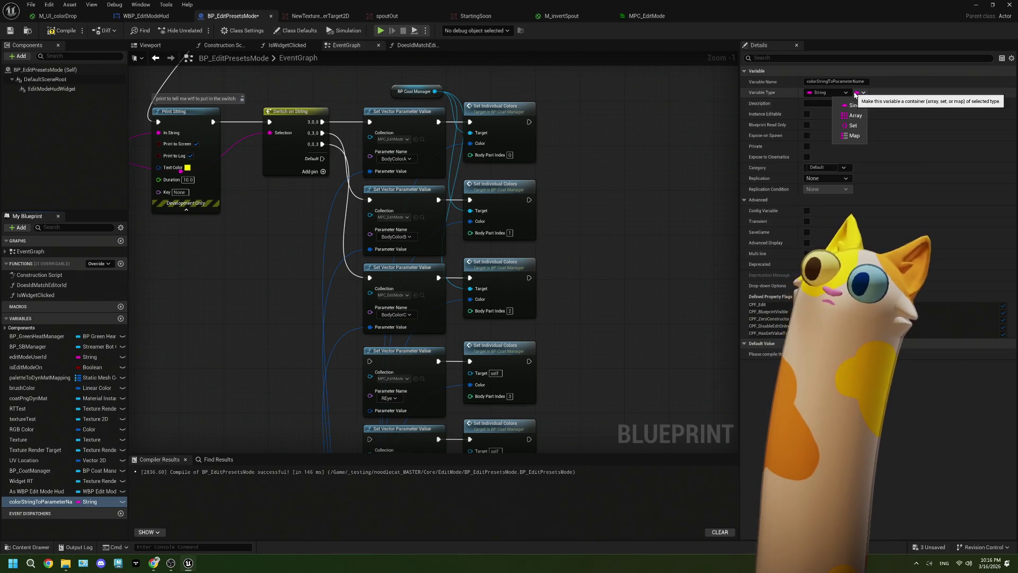
pyautogui.click(857, 135)
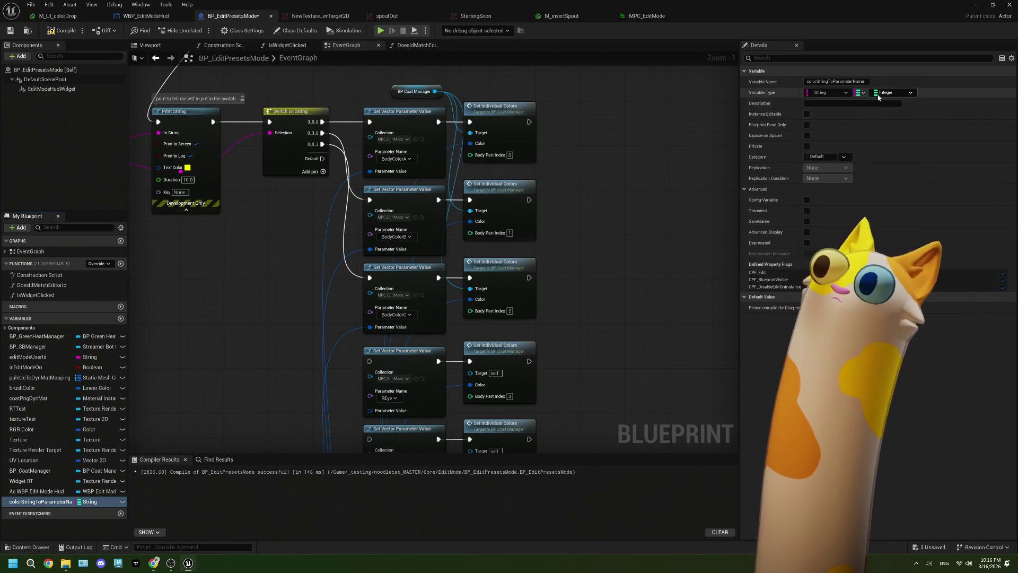
pyautogui.click(878, 94)
pyautogui.click(895, 156)
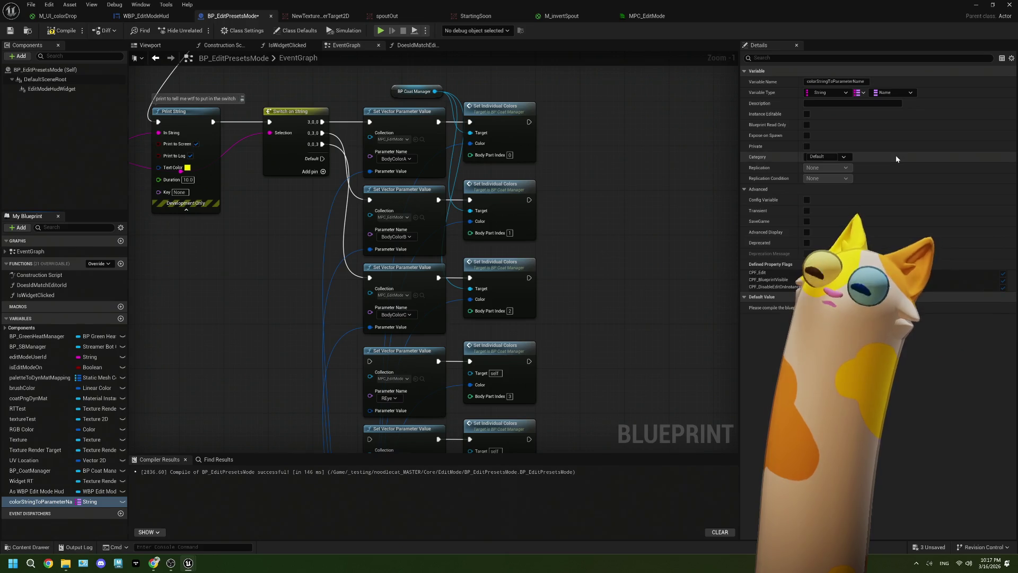
pyautogui.click(55, 30)
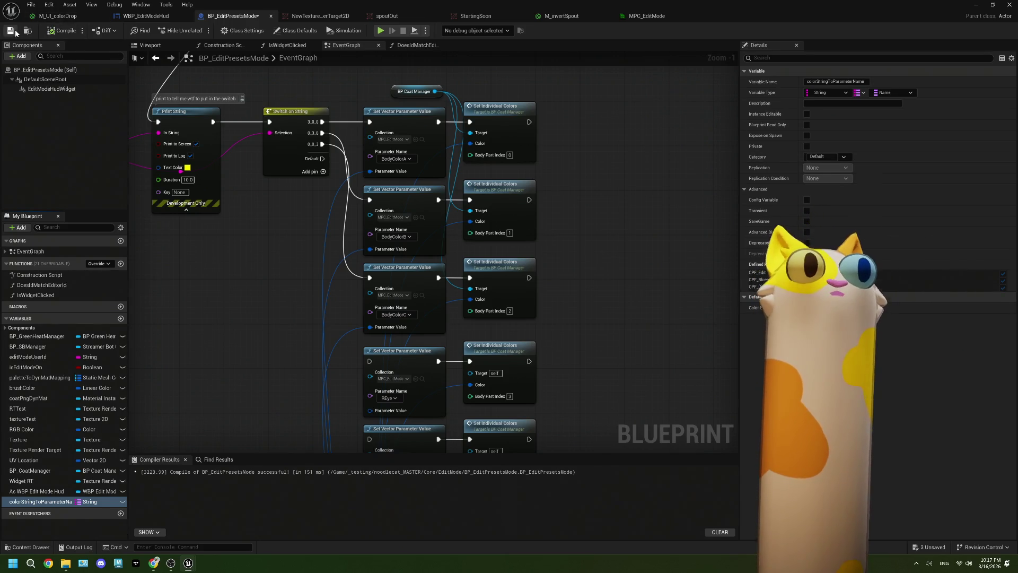
# Add a default map entry with key '_0'
pyautogui.click(851, 307)
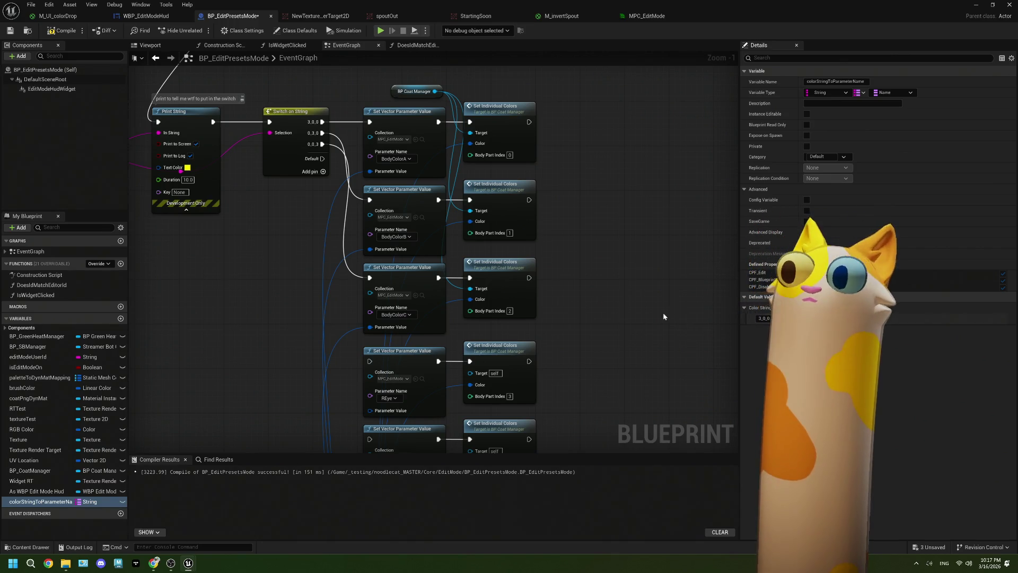
pyautogui.moveTo(656, 315); pyautogui.dragTo(670, 289)
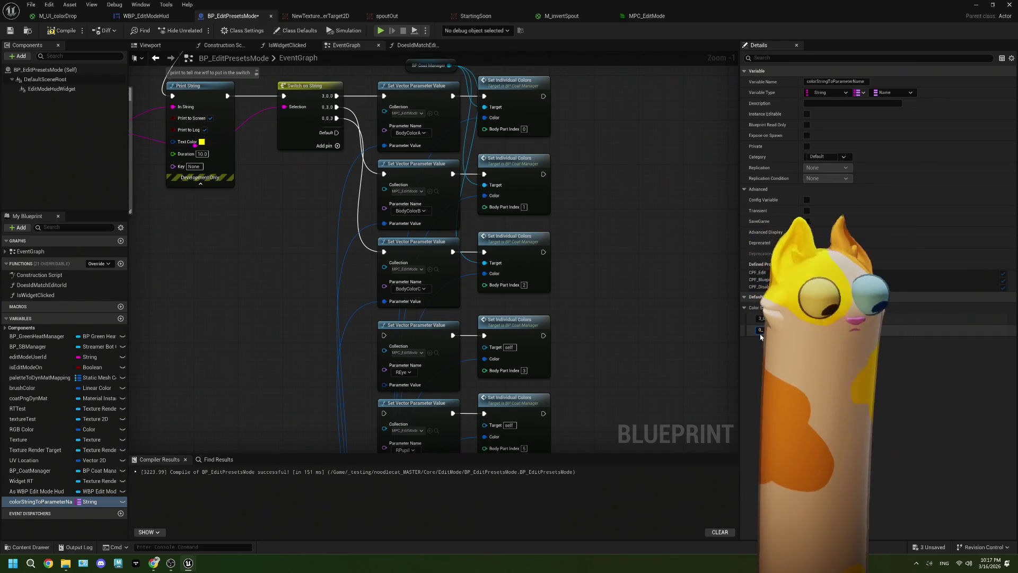
pyautogui.write('3_0')
pyautogui.press('Return')
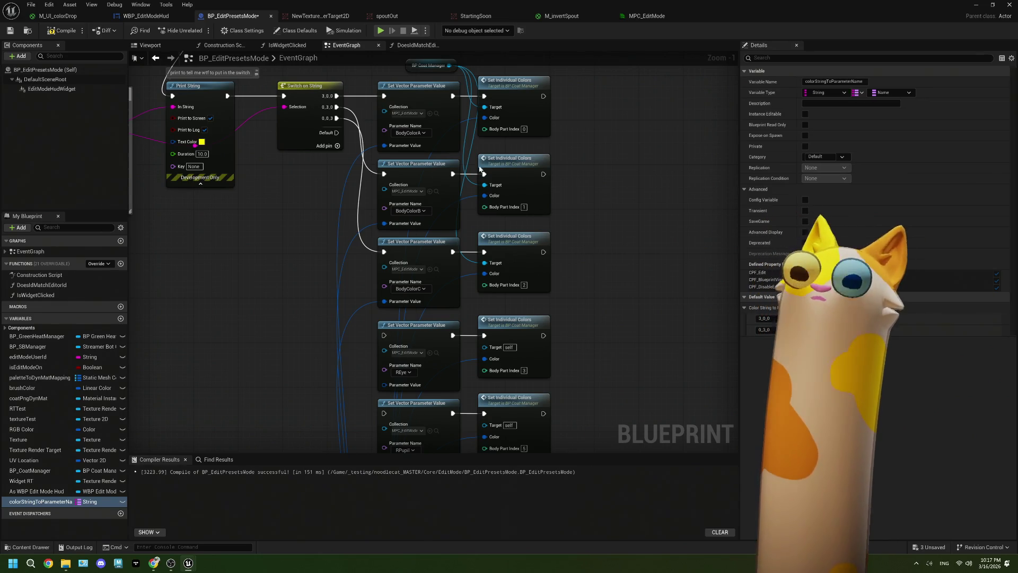
# Delete the column of repeated parameter-setting nodes below the first pair
pyautogui.scroll(-3, 492, 244)
pyautogui.scroll(-1, 493, 244)
pyautogui.moveTo(496, 422)
pyautogui.mouseDown()
pyautogui.moveTo(418, 241)
pyautogui.moveTo(416, 167)
pyautogui.mouseUp()
pyautogui.press('Delete')
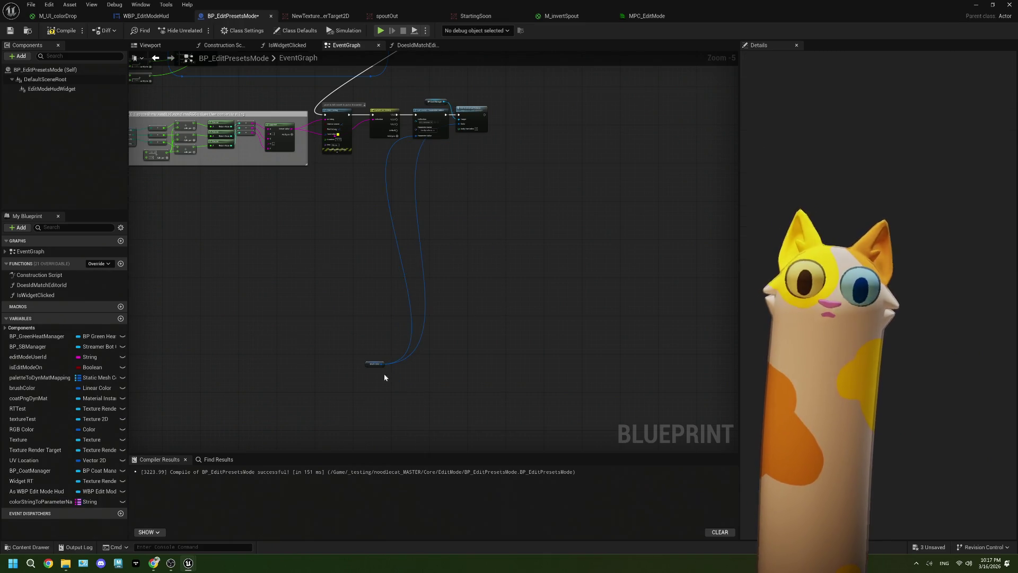
# Place a getter for the colorStringToParameterName map and add a Find node from it
pyautogui.moveTo(375, 363); pyautogui.dragTo(409, 170)
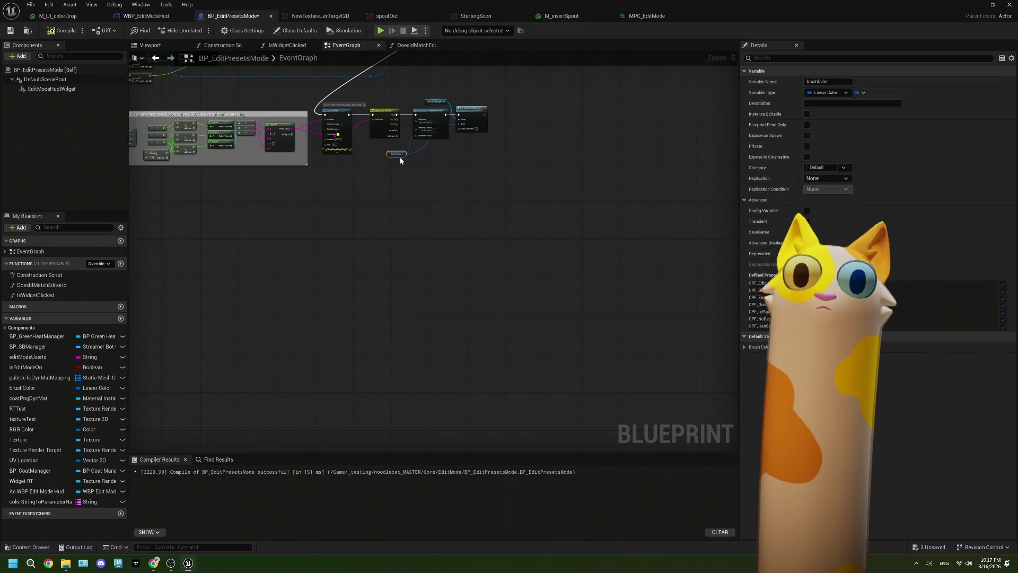
pyautogui.scroll(3, 411, 150)
pyautogui.scroll(1, 411, 150)
pyautogui.moveTo(401, 244); pyautogui.dragTo(470, 239)
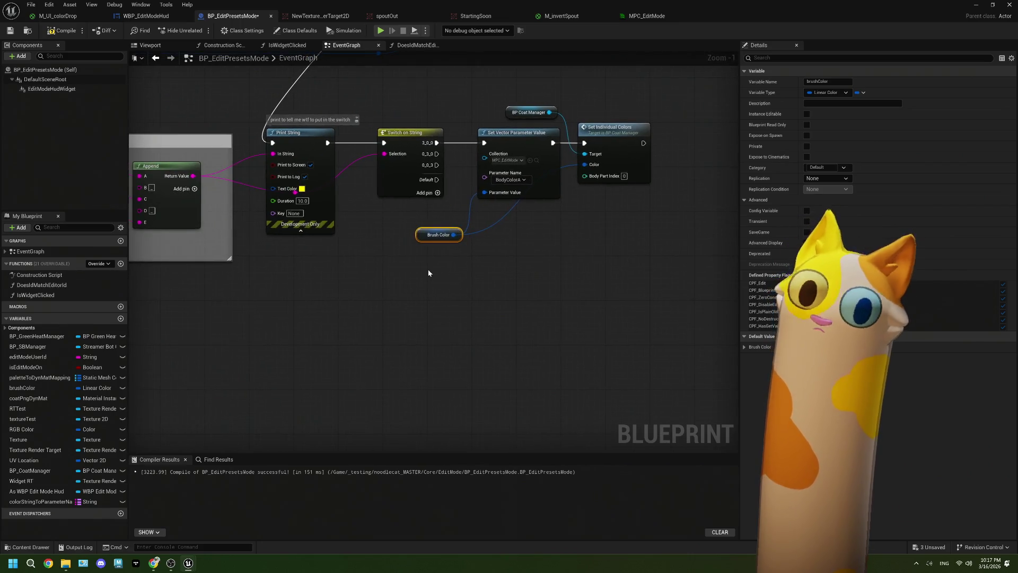
pyautogui.moveTo(52, 503); pyautogui.dragTo(260, 326)
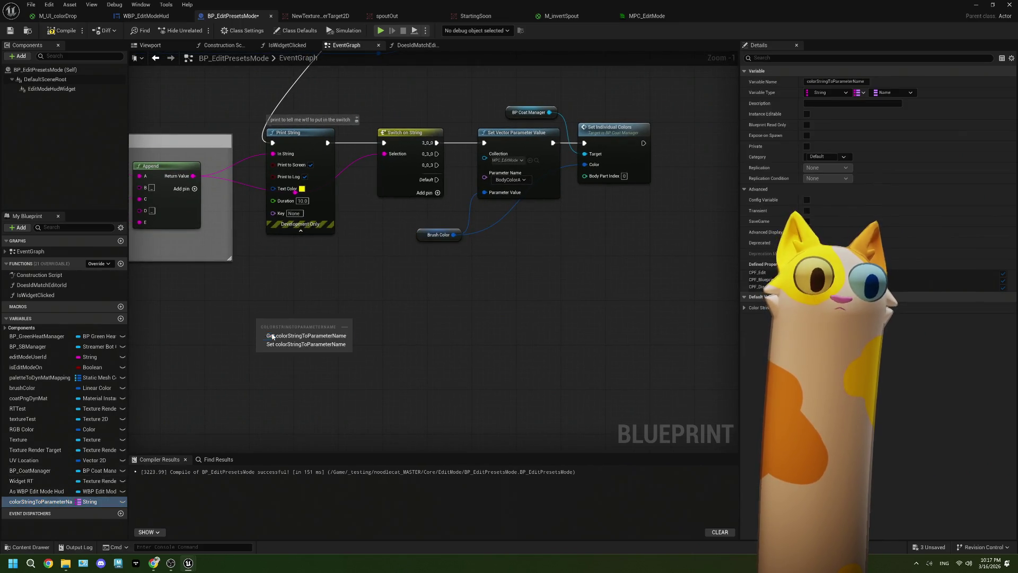
pyautogui.click(294, 333)
pyautogui.moveTo(328, 323); pyautogui.dragTo(348, 296)
pyautogui.press('Escape')
pyautogui.click(403, 307)
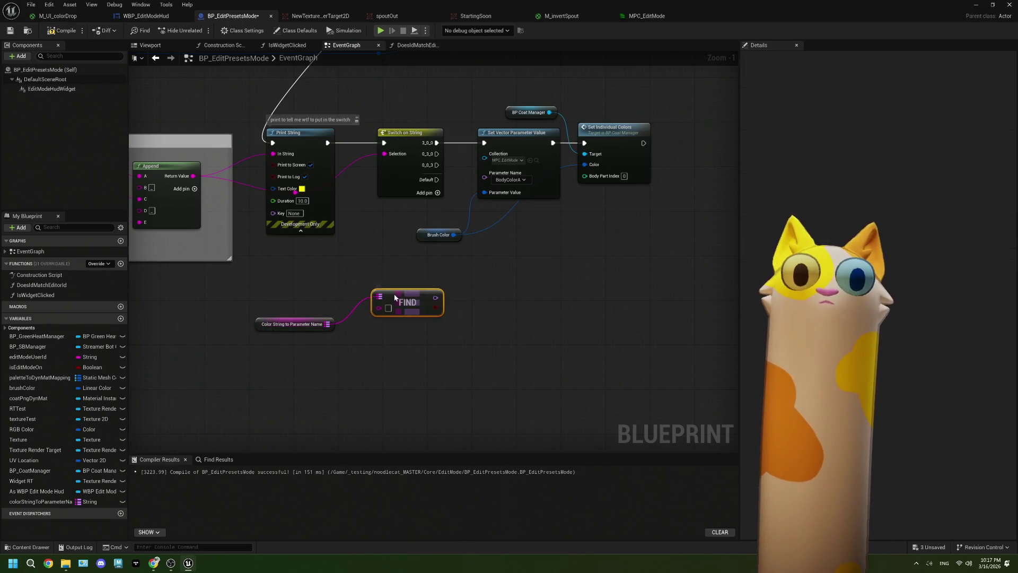
# Feed Append into Find's key and run Set Vector Parameter Value from Branch's True output
pyautogui.moveTo(195, 176)
pyautogui.mouseDown()
pyautogui.moveTo(318, 233)
pyautogui.moveTo(389, 313)
pyautogui.moveTo(380, 308)
pyautogui.moveTo(432, 301)
pyautogui.moveTo(423, 289)
pyautogui.mouseUp()
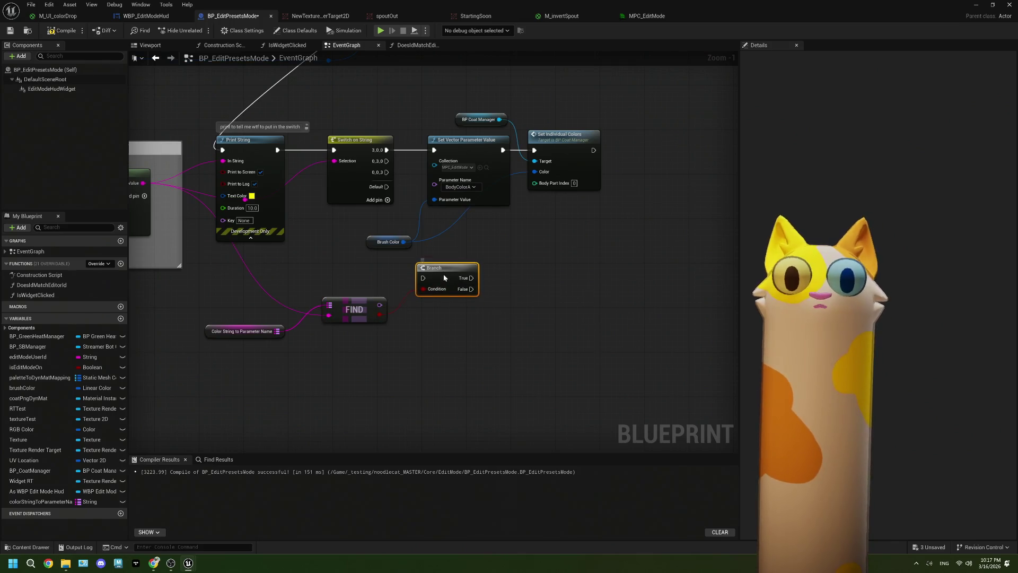
pyautogui.moveTo(278, 151)
pyautogui.mouseDown()
pyautogui.moveTo(461, 304)
pyautogui.moveTo(382, 239)
pyautogui.moveTo(423, 278)
pyautogui.moveTo(380, 157)
pyautogui.mouseUp()
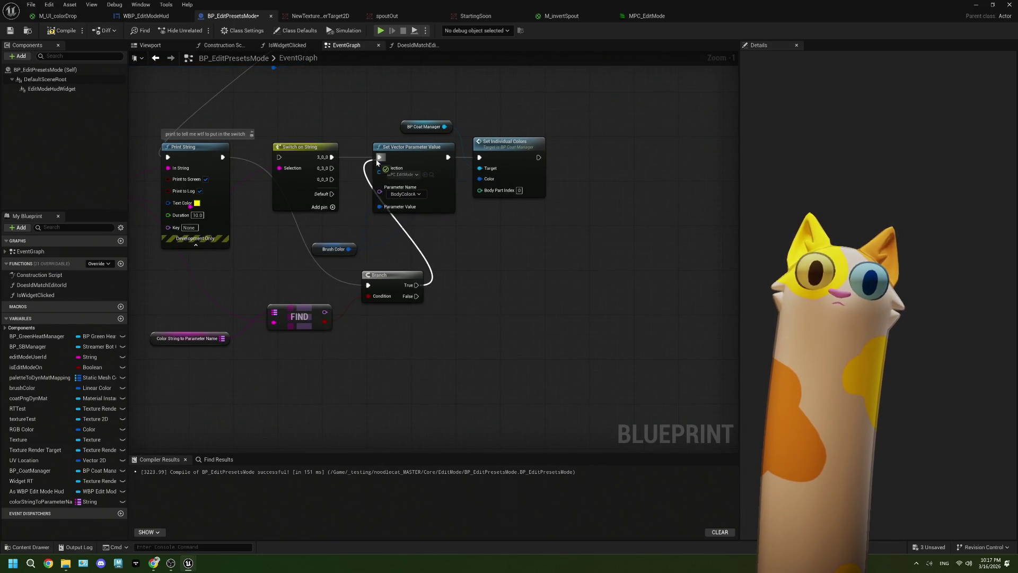
pyautogui.moveTo(394, 104)
pyautogui.mouseDown()
pyautogui.moveTo(484, 207)
pyautogui.moveTo(515, 223)
pyautogui.moveTo(541, 282)
pyautogui.moveTo(542, 314)
pyautogui.mouseUp()
pyautogui.scroll(1, 507, 288)
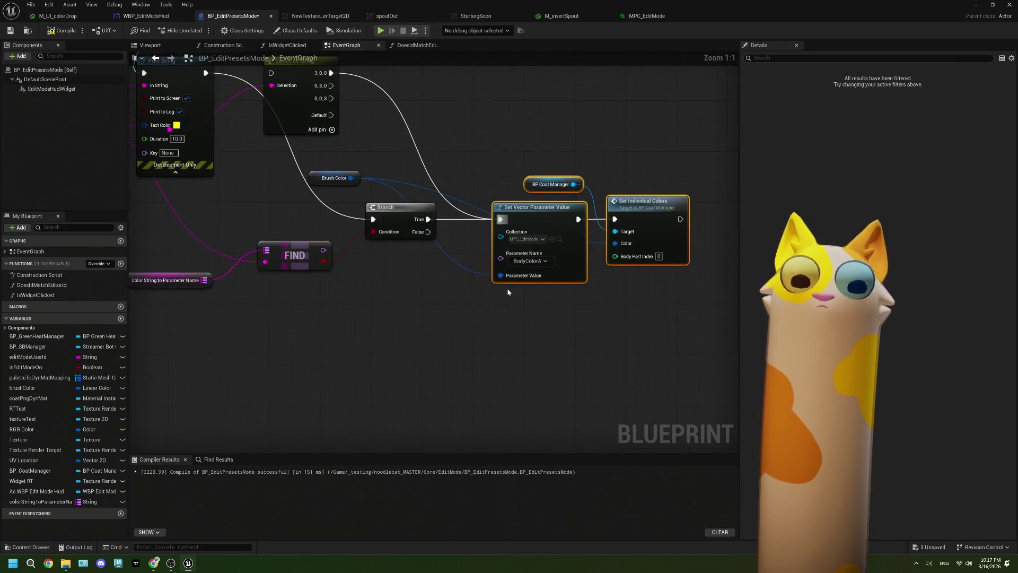
pyautogui.moveTo(607, 235); pyautogui.dragTo(600, 235)
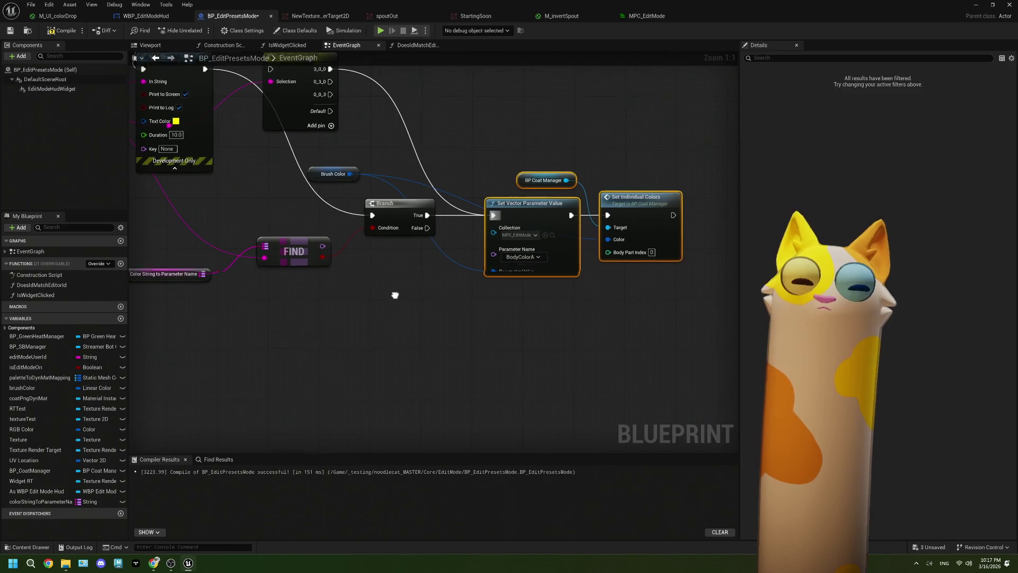
# Wire Find's Value output into Set Vector Parameter Value's Parameter Name, replacing the fixed BodyColorA
pyautogui.moveTo(321, 245); pyautogui.dragTo(492, 252)
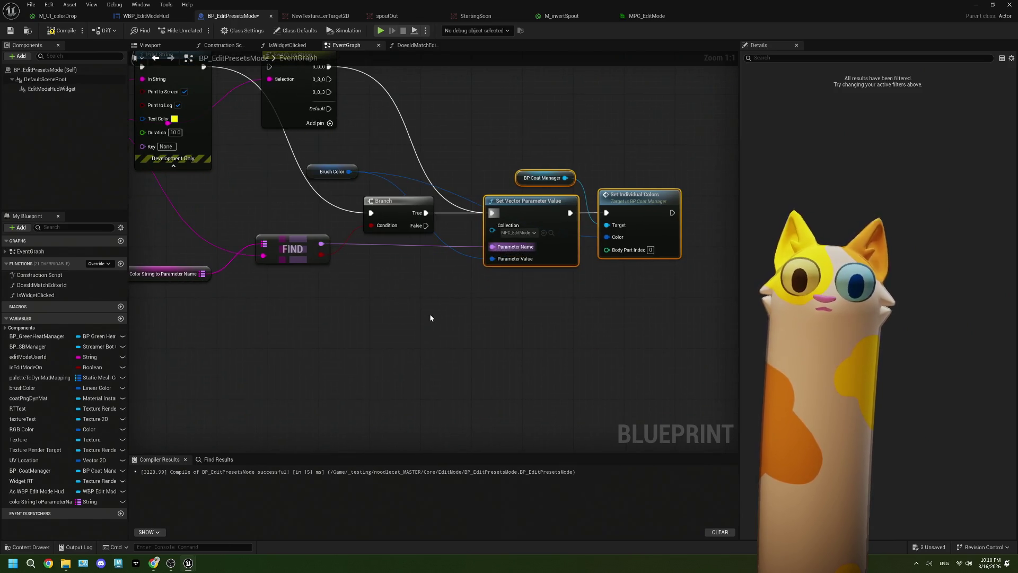
pyautogui.moveTo(214, 277)
pyautogui.mouseDown()
pyautogui.moveTo(318, 318)
pyautogui.moveTo(306, 317)
pyautogui.mouseUp()
pyautogui.write('id')
pyautogui.press('BackSpace')
pyautogui.write('nd')
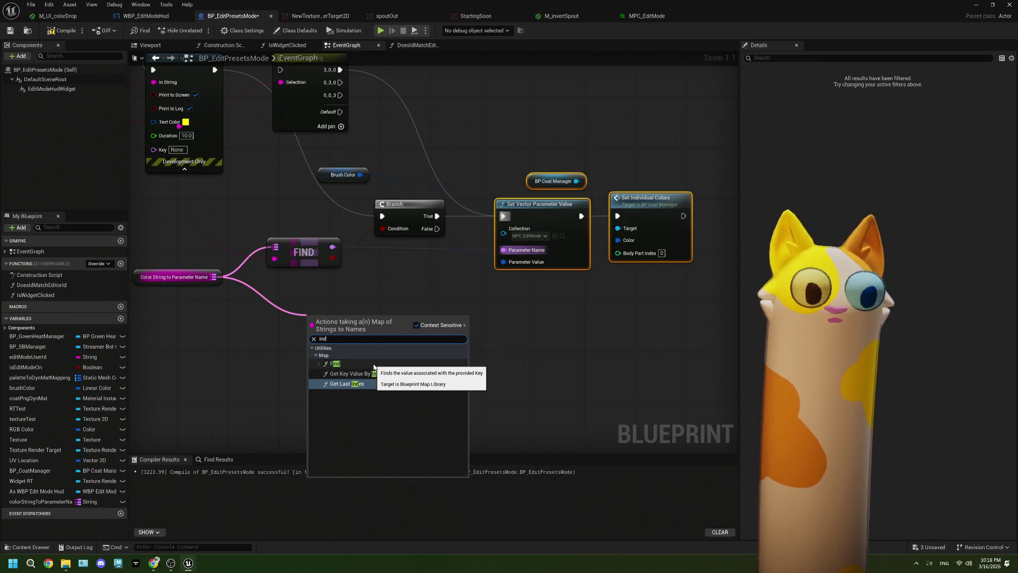
pyautogui.press('BackSpace')
pyautogui.press('BackSpace')
pyautogui.press('BackSpace')
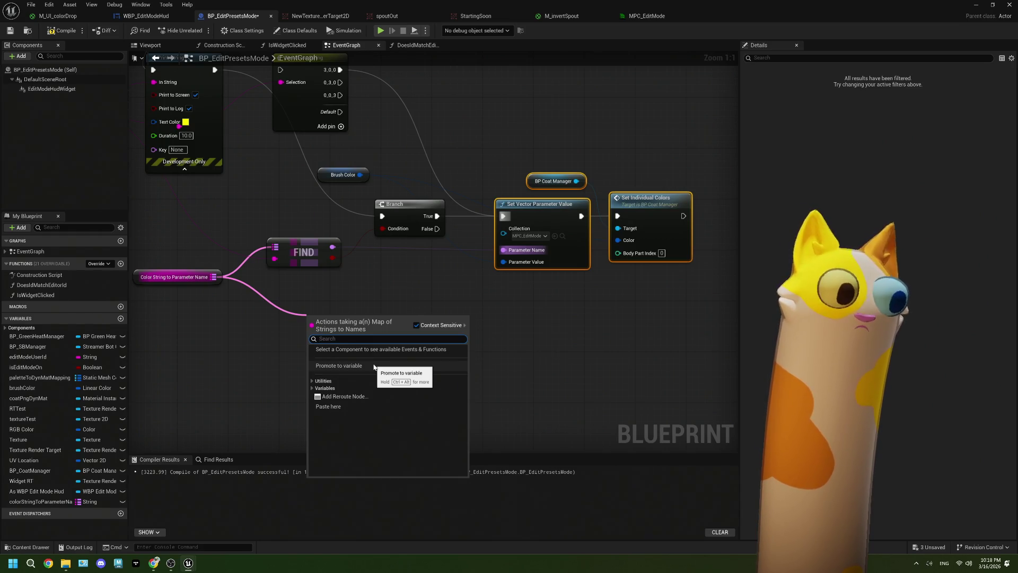
pyautogui.write('in')
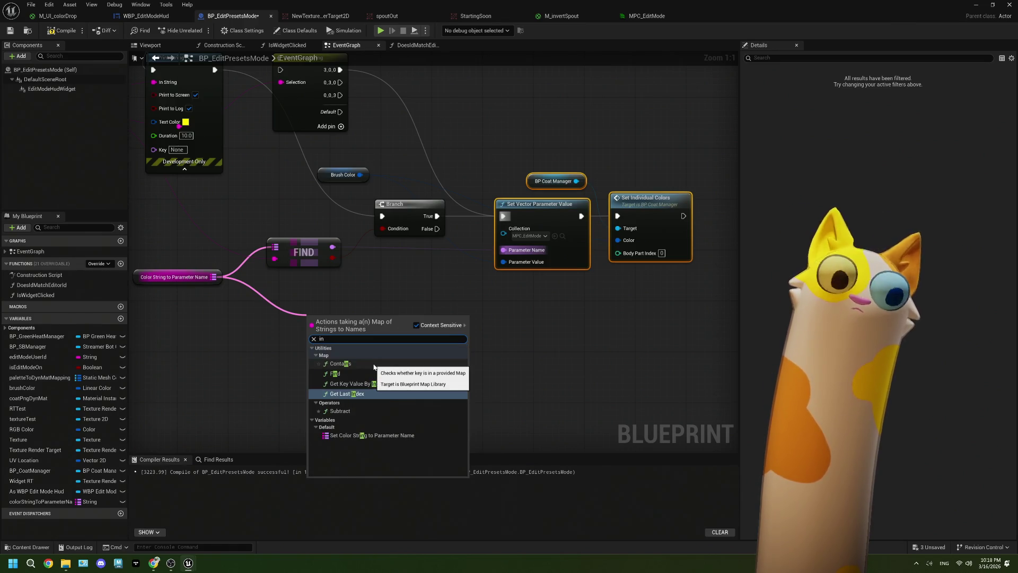
pyautogui.click(362, 292)
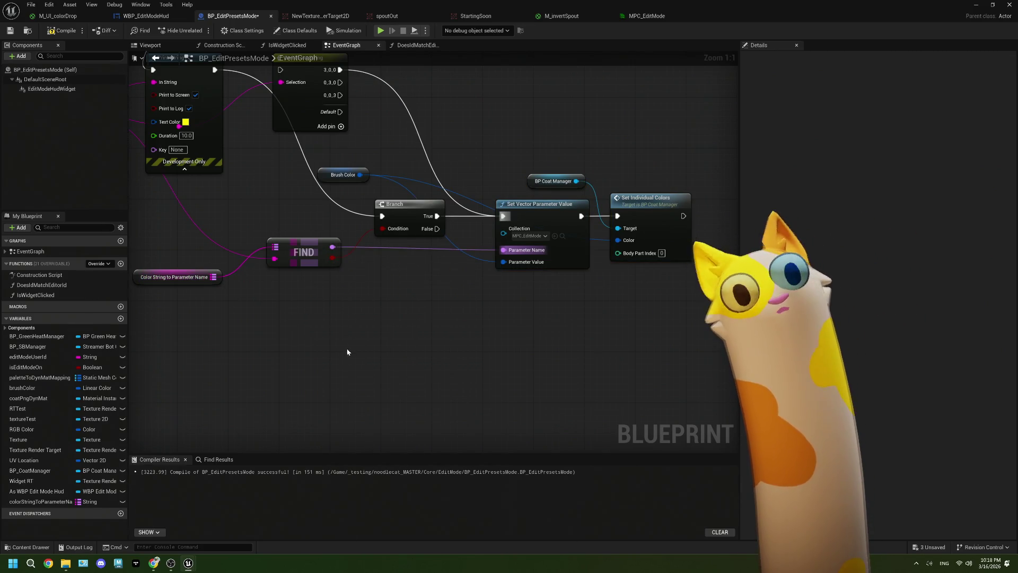
pyautogui.moveTo(339, 358)
pyautogui.mouseDown()
pyautogui.moveTo(319, 370)
pyautogui.moveTo(415, 370)
pyautogui.moveTo(384, 364)
pyautogui.mouseUp()
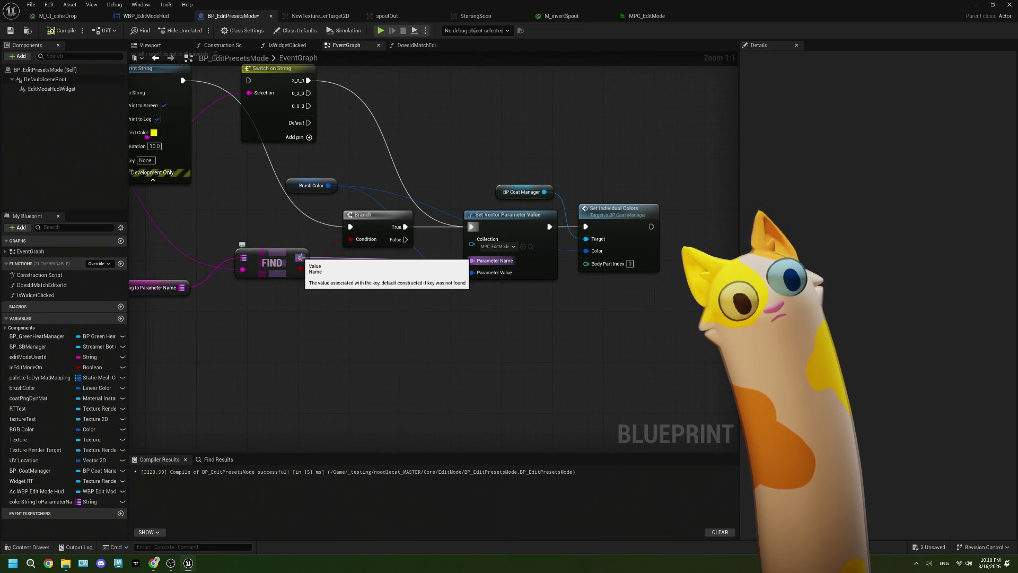
pyautogui.moveTo(301, 316); pyautogui.dragTo(330, 321)
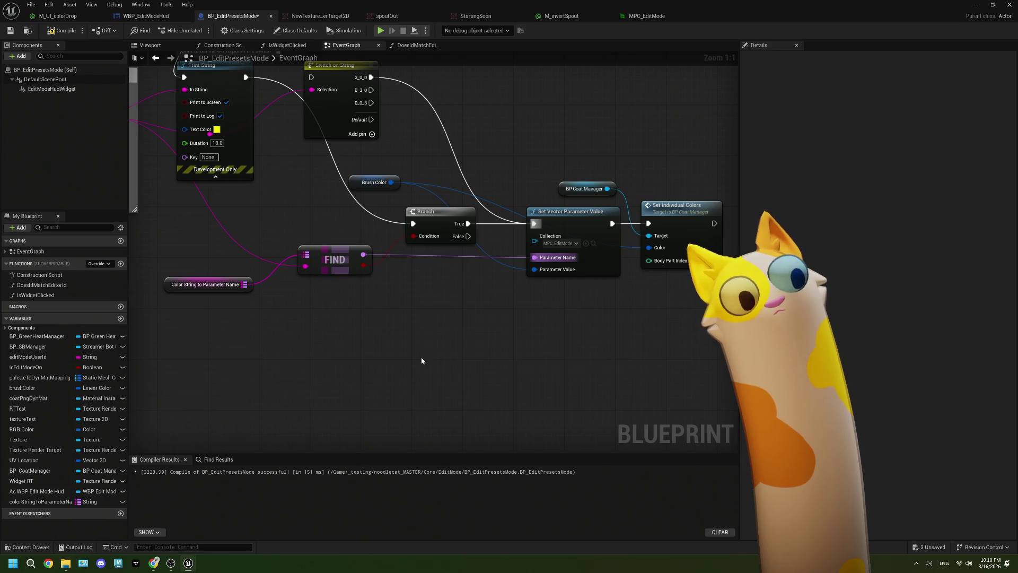
pyautogui.moveTo(421, 360); pyautogui.dragTo(367, 337)
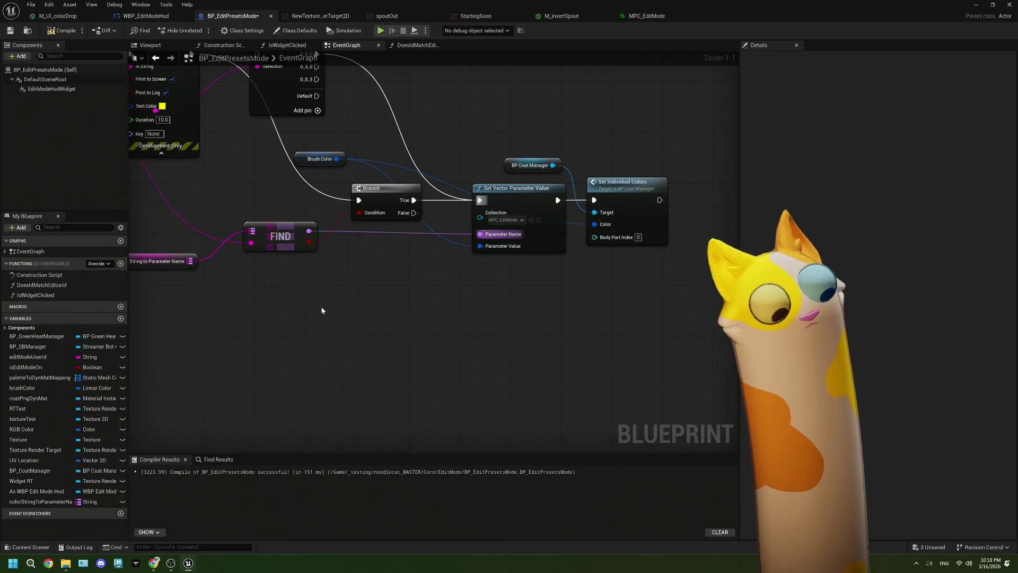
# Try Remove Index and Get Key Value By Index nodes on the map, deleting both
pyautogui.rightClick(321, 310)
pyautogui.write('ind')
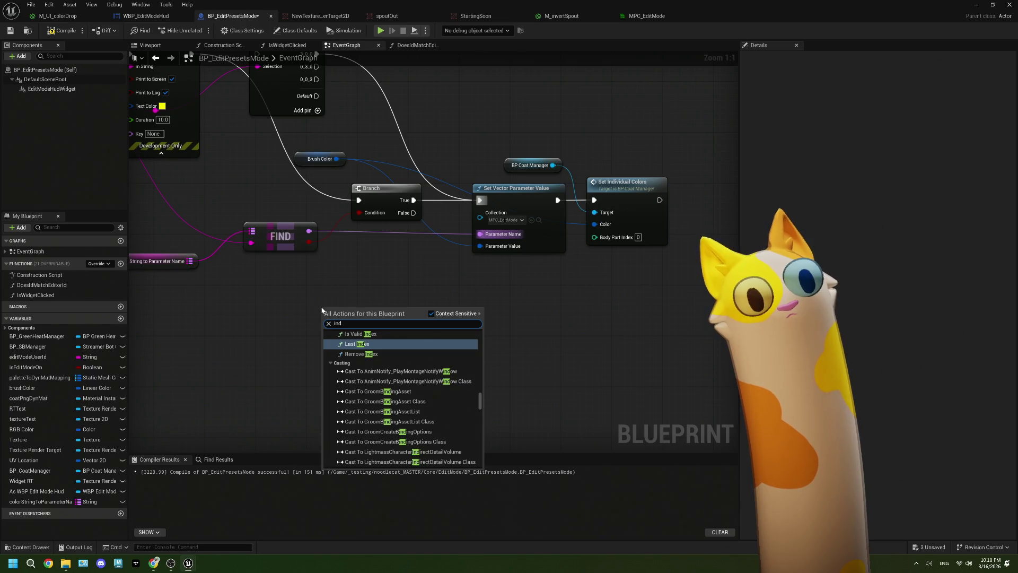
pyautogui.click(361, 354)
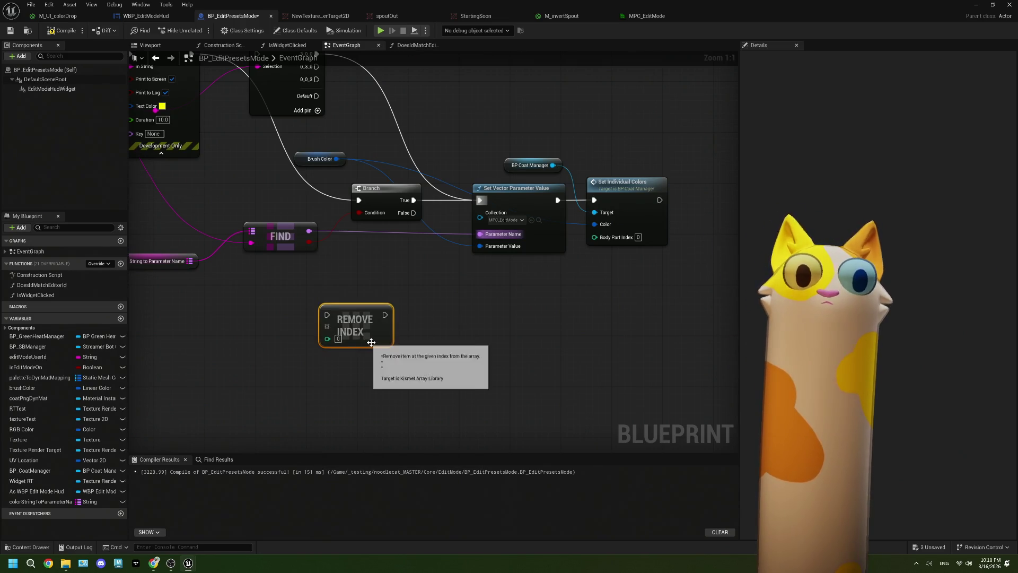
pyautogui.press('Delete')
pyautogui.moveTo(194, 257); pyautogui.dragTo(278, 320)
pyautogui.write('inde')
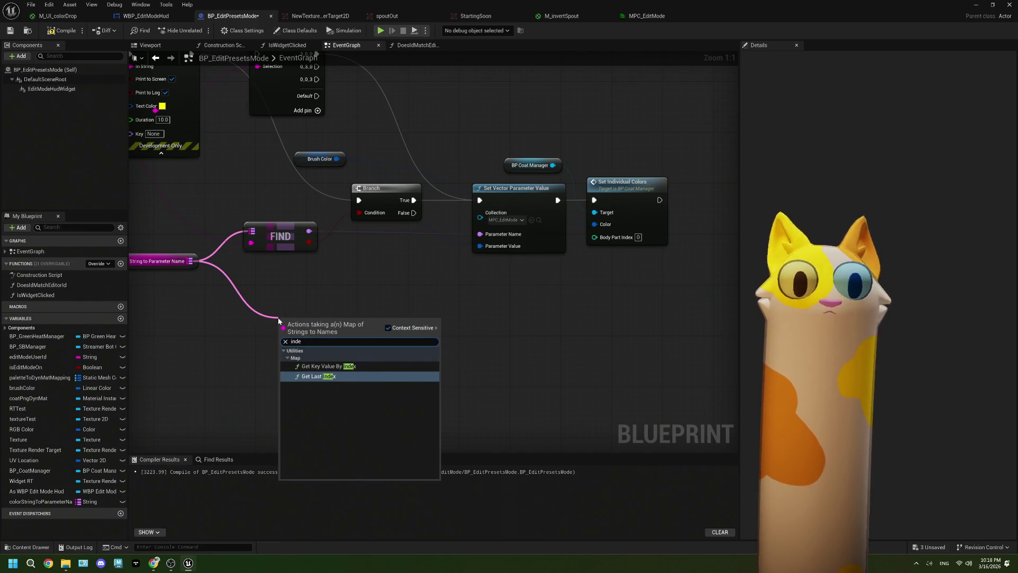
pyautogui.click(323, 365)
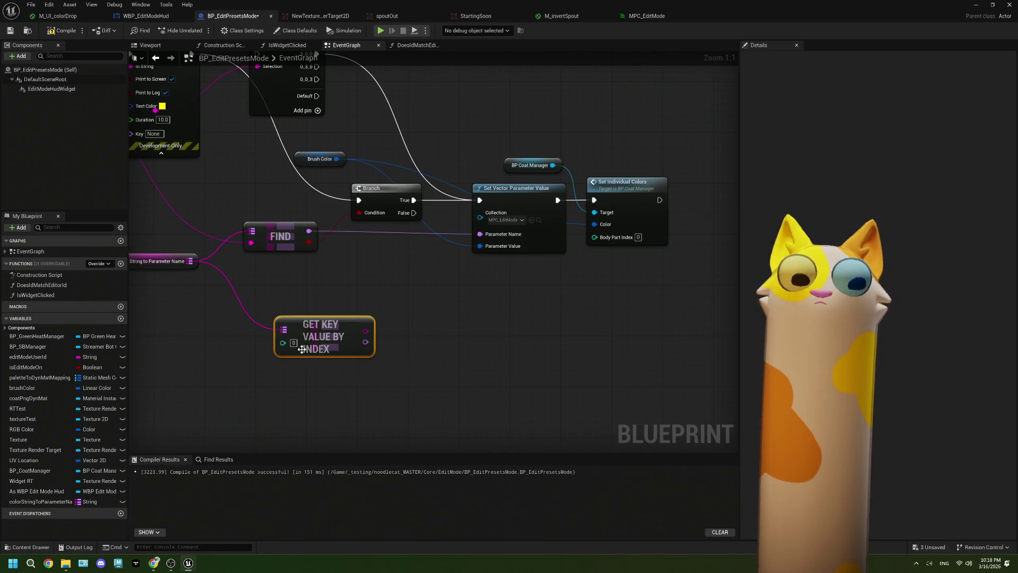
pyautogui.click(294, 343)
pyautogui.click(351, 356)
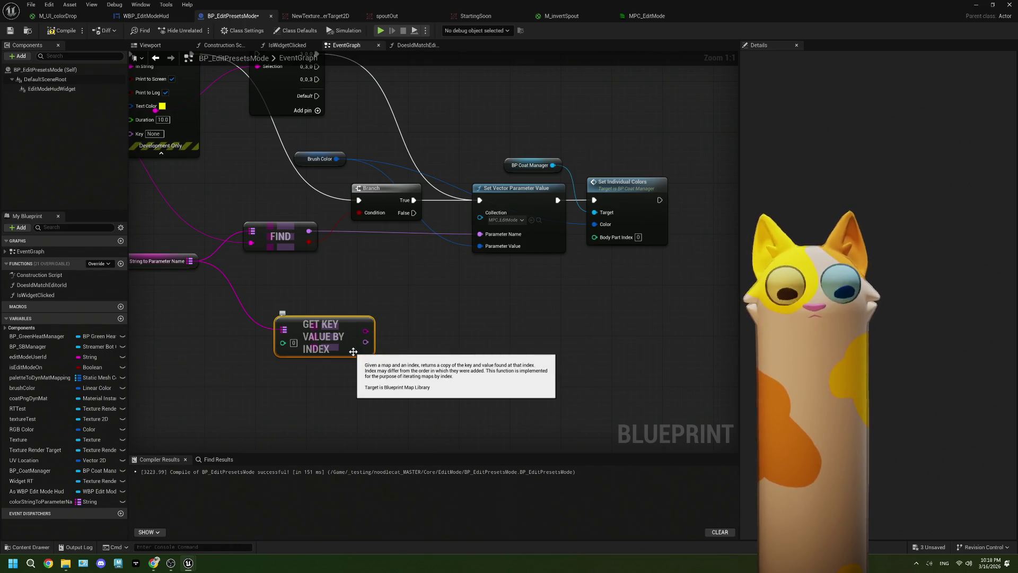
pyautogui.press('Delete')
# Try a Contains node, then add a map Keys node and place it below Find
pyautogui.moveTo(190, 260); pyautogui.dragTo(248, 292)
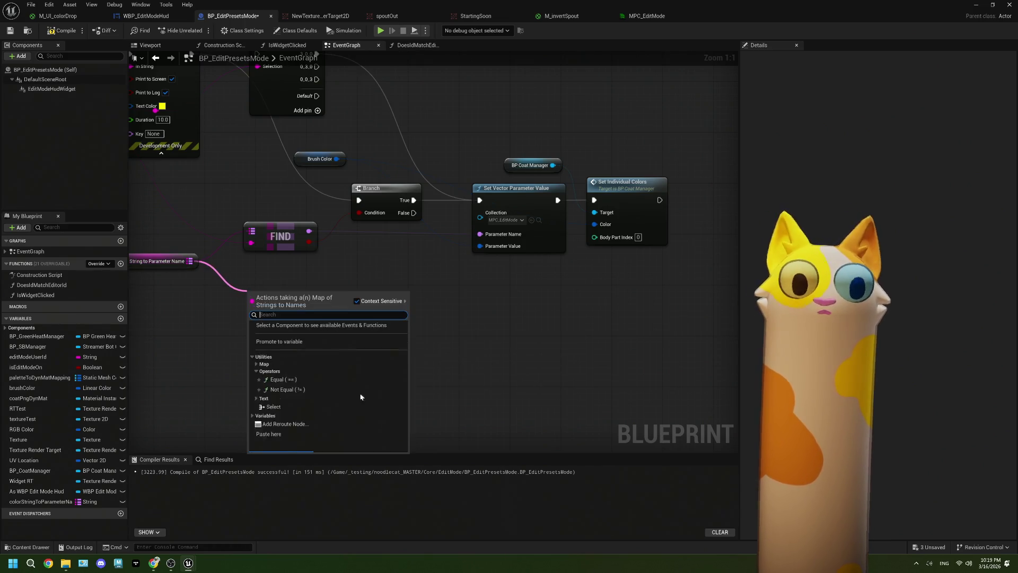
pyautogui.scroll(-3, 305, 344)
pyautogui.scroll(10, 305, 405)
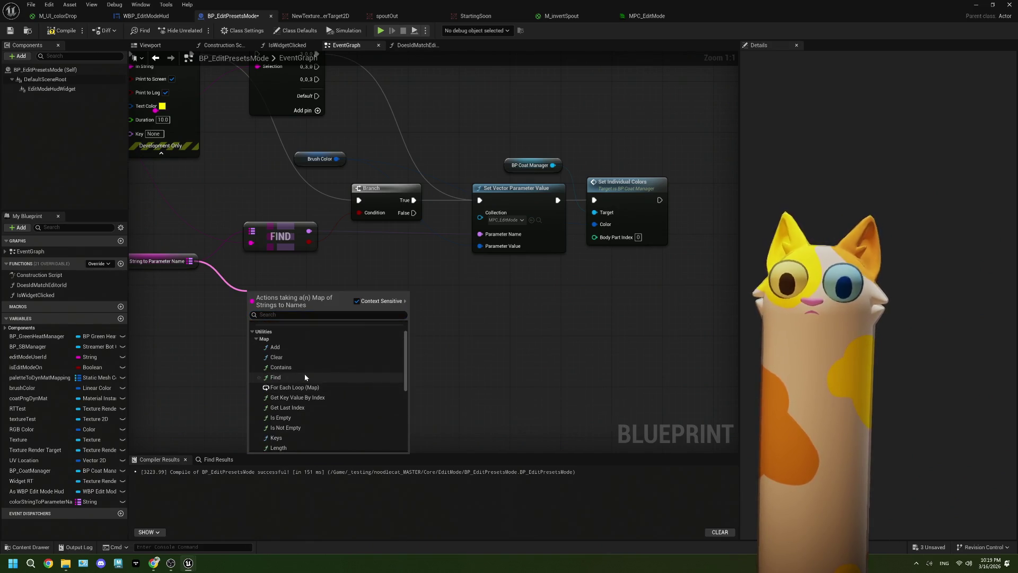
pyautogui.scroll(-1, 306, 371)
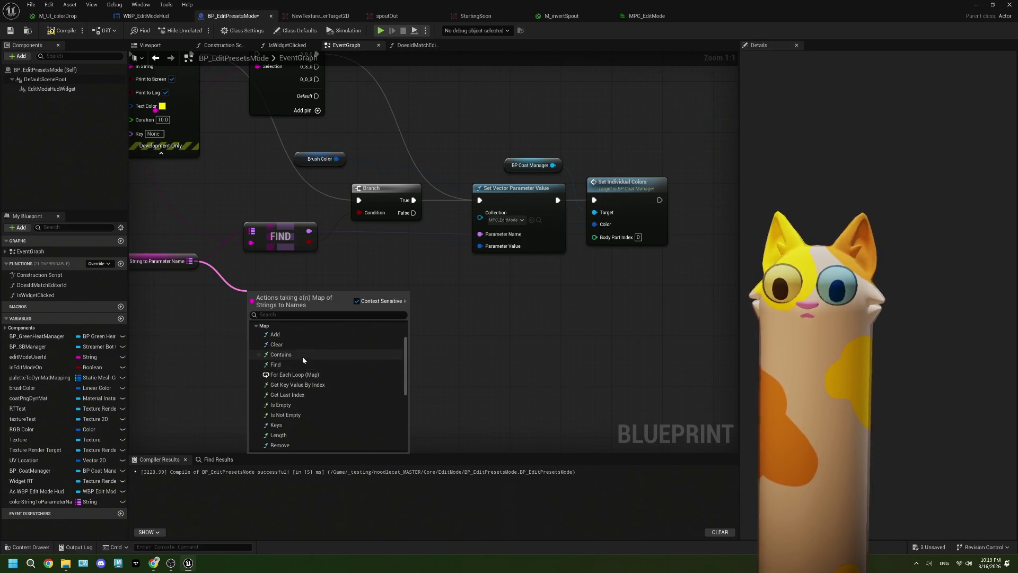
pyautogui.click(302, 355)
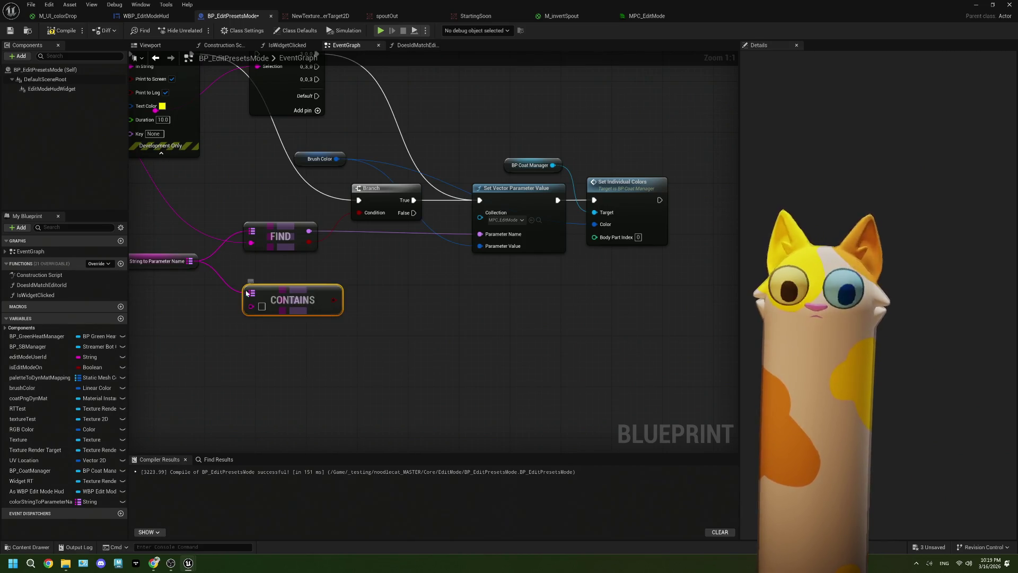
pyautogui.press('Delete')
pyautogui.moveTo(189, 261); pyautogui.dragTo(243, 310)
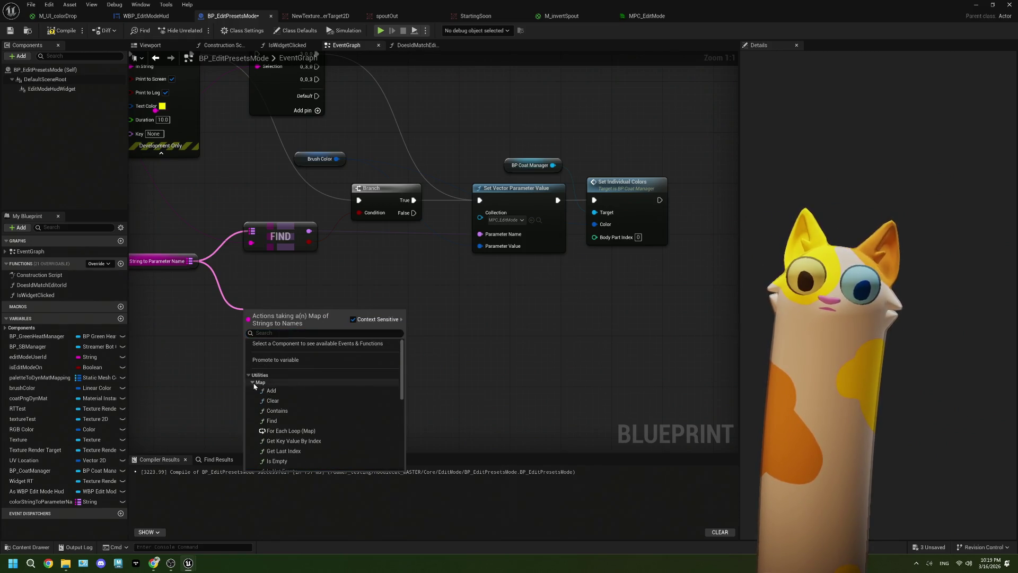
pyautogui.scroll(-3, 315, 390)
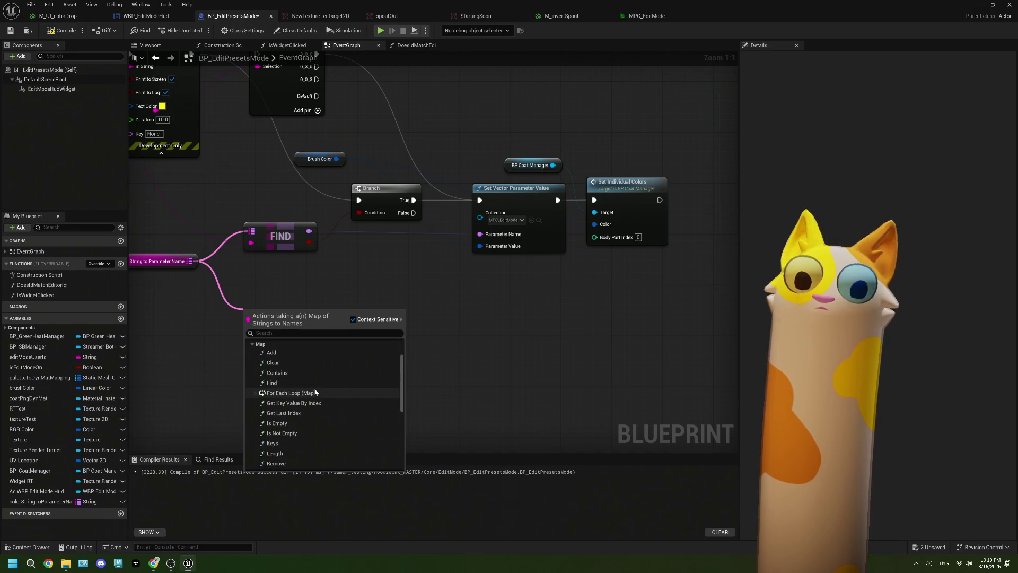
pyautogui.scroll(-2, 315, 391)
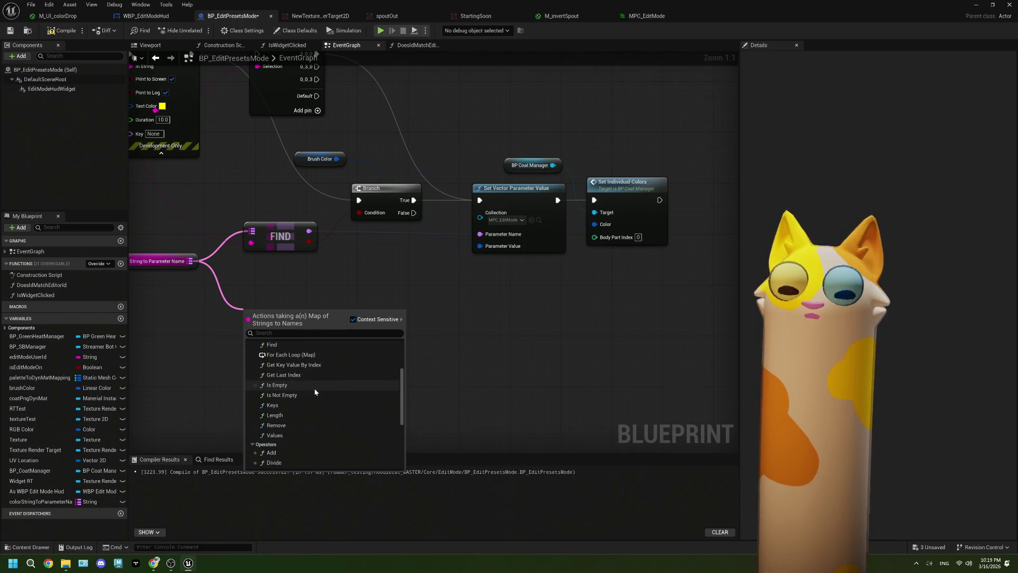
pyautogui.scroll(-1, 315, 392)
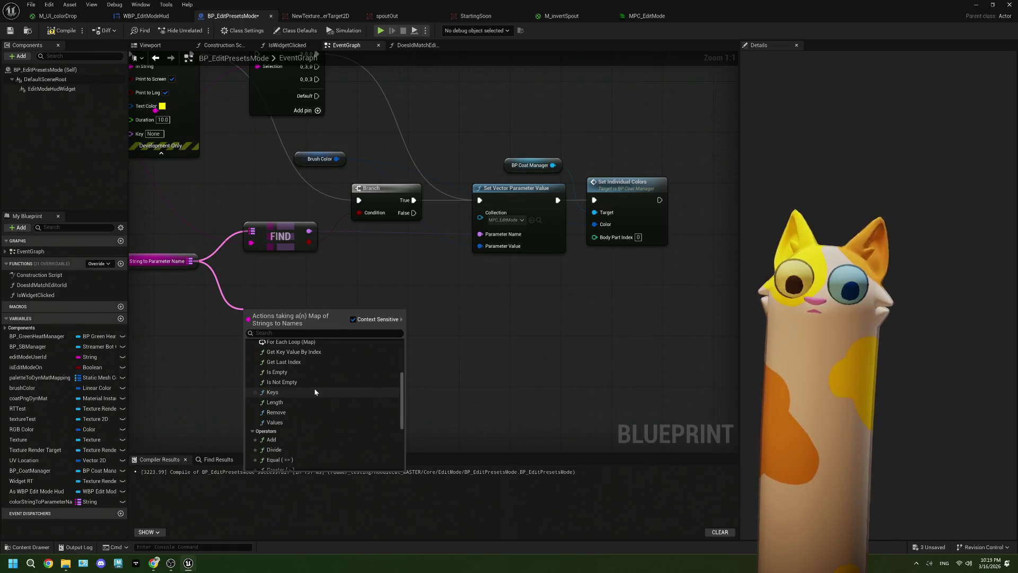
pyautogui.click(314, 391)
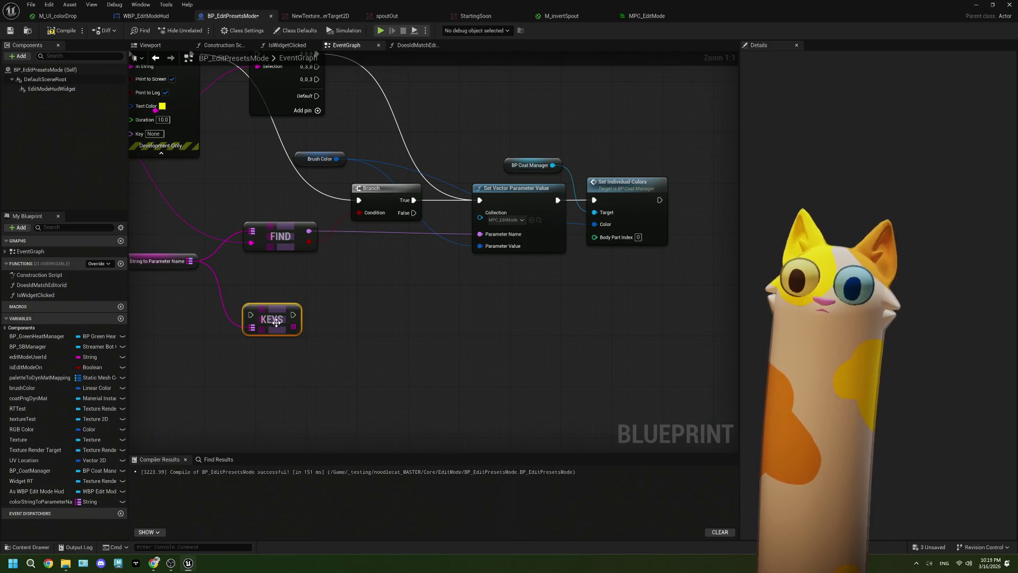
pyautogui.moveTo(274, 315)
pyautogui.mouseDown()
pyautogui.moveTo(369, 307)
pyautogui.moveTo(341, 325)
pyautogui.moveTo(353, 339)
pyautogui.moveTo(384, 333)
pyautogui.mouseUp()
# Abandon the Keys experiment and undo the extra Find node
pyautogui.click(358, 314)
pyautogui.write('ind')
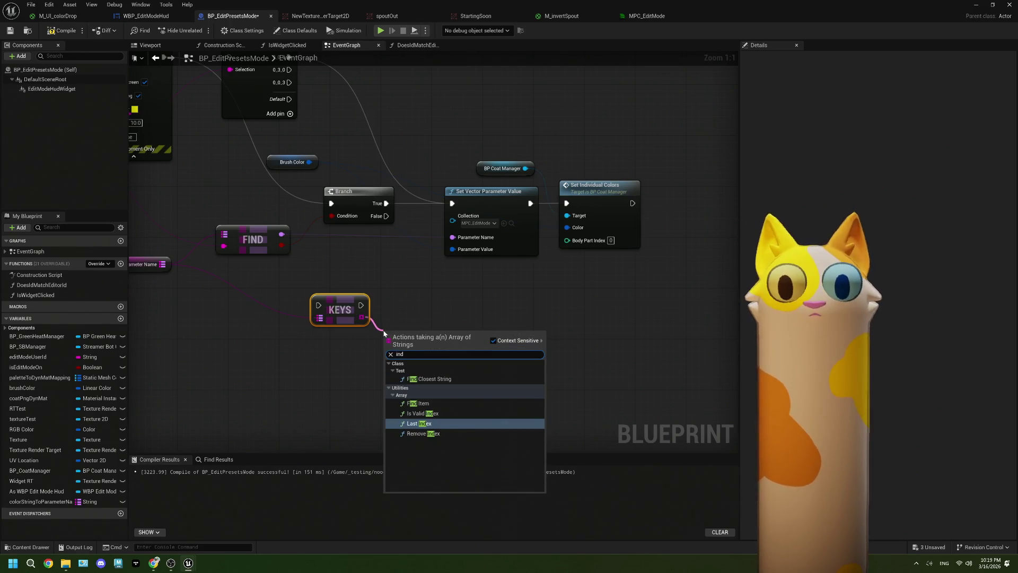
pyautogui.press('Escape')
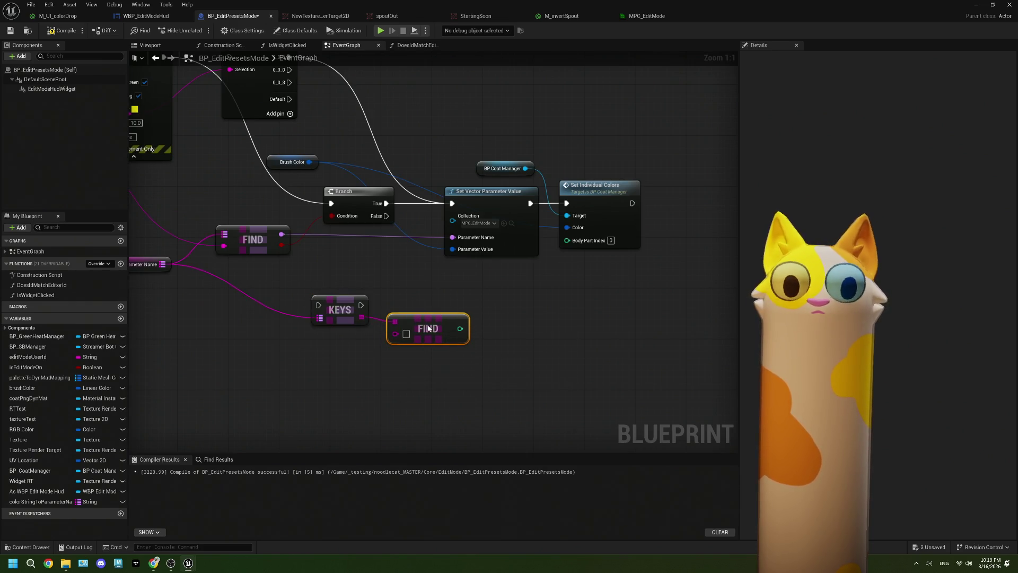
pyautogui.moveTo(264, 300); pyautogui.dragTo(312, 304)
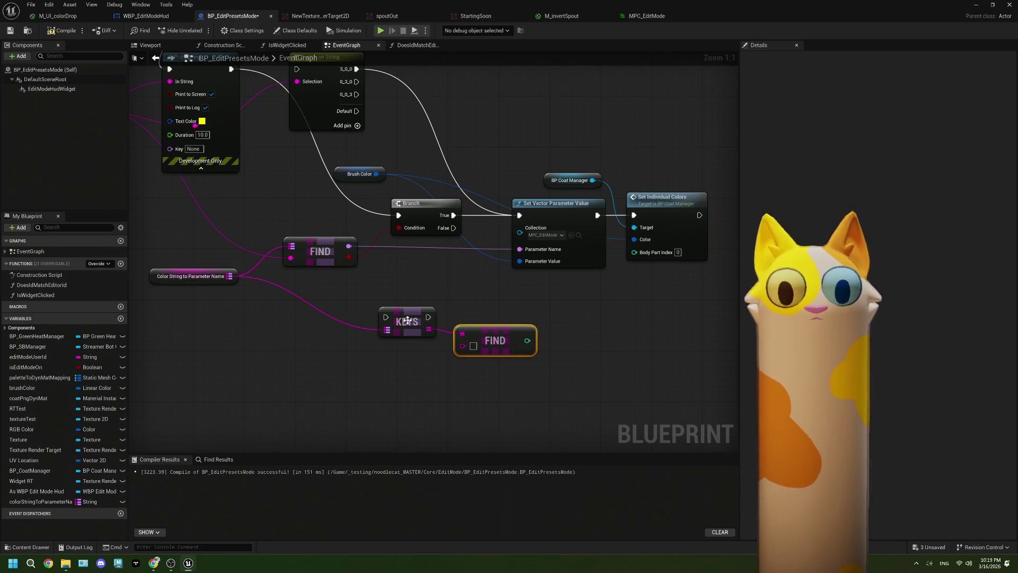
pyautogui.hotkey('ctrl', 'z')
# Add a Values node from the name map below Find, feeding a new Find Item node
pyautogui.moveTo(231, 281); pyautogui.dragTo(298, 325)
pyautogui.write('valu')
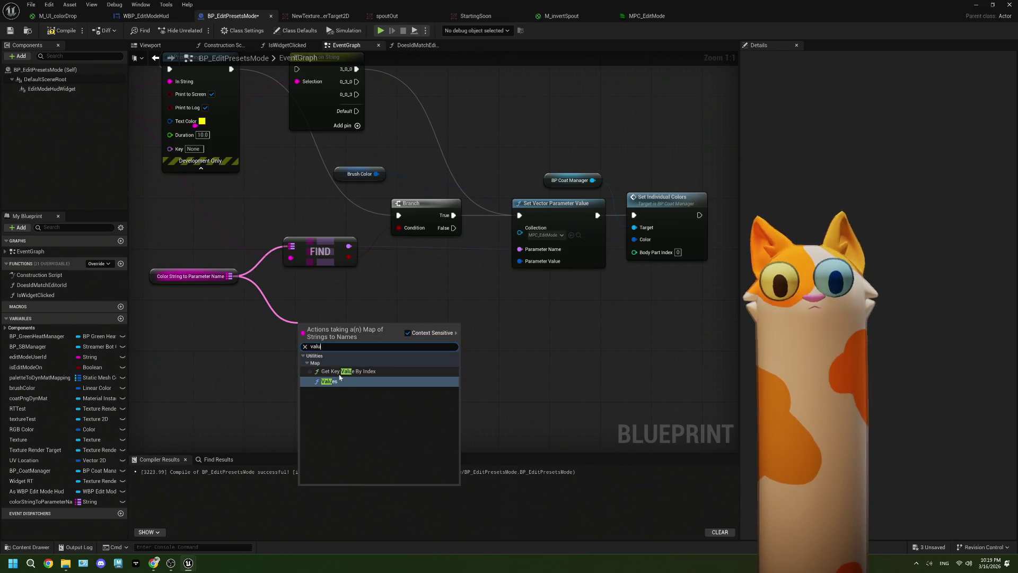
pyautogui.click(334, 382)
pyautogui.moveTo(349, 333)
pyautogui.mouseDown()
pyautogui.moveTo(364, 307)
pyautogui.moveTo(319, 295)
pyautogui.moveTo(358, 333)
pyautogui.mouseUp()
pyautogui.write('get')
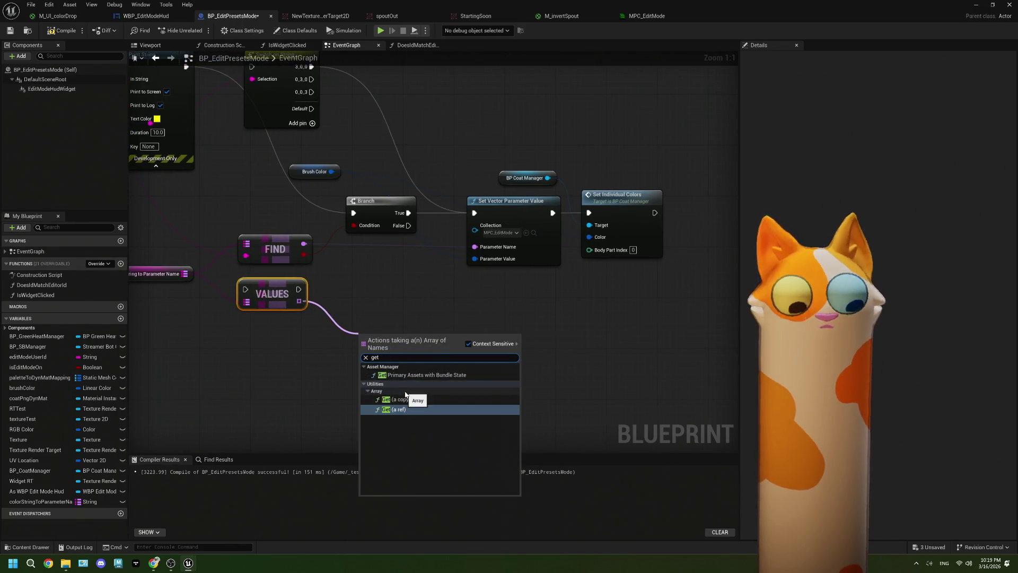
pyautogui.press('BackSpace')
pyautogui.press('BackSpace')
pyautogui.press('BackSpace')
pyautogui.write('fin')
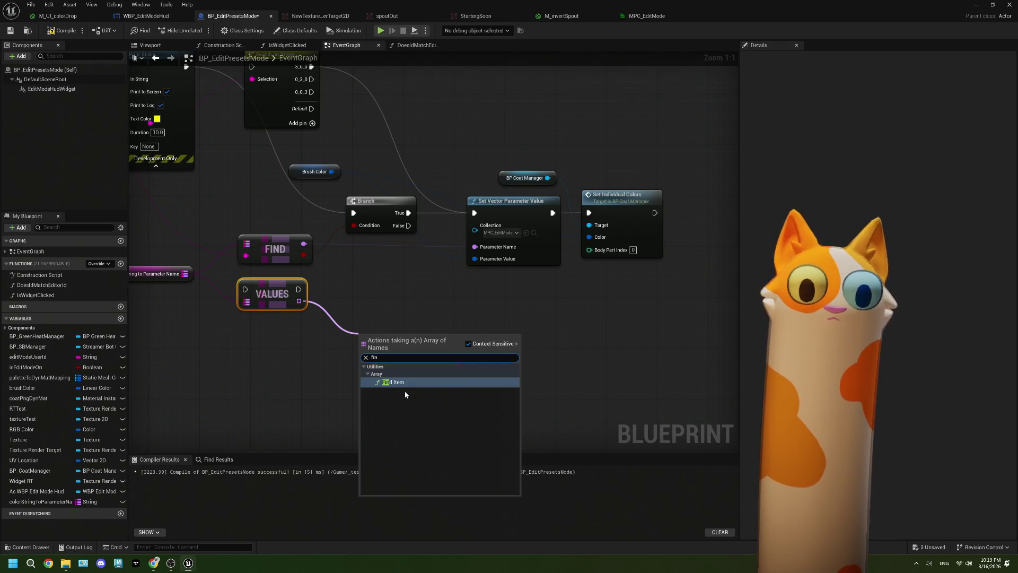
pyautogui.click(408, 382)
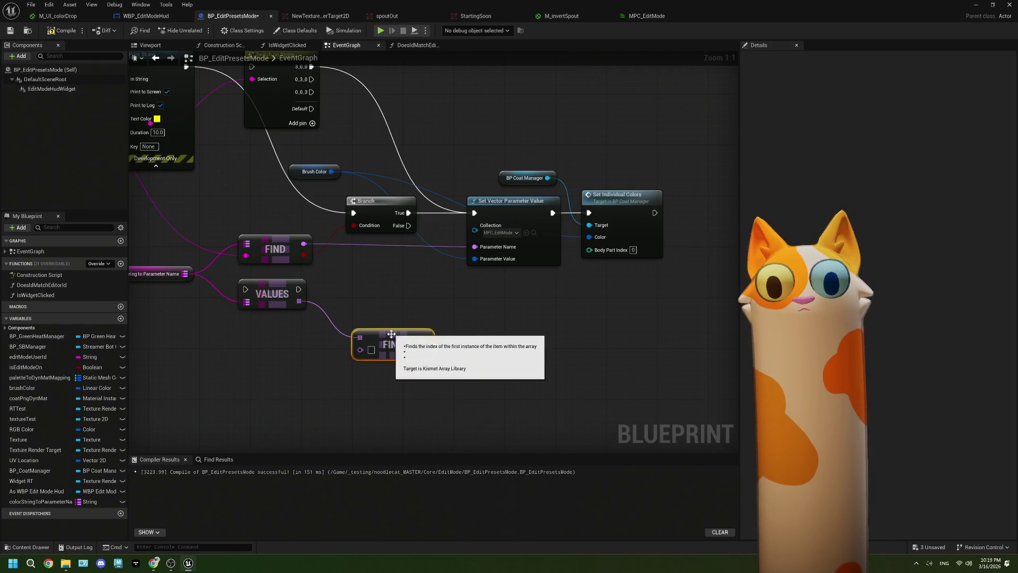
# Feed the first Find result into the array Find, Branch True into Values, index into Body Part Index
pyautogui.moveTo(391, 334); pyautogui.dragTo(386, 283)
pyautogui.moveTo(304, 244)
pyautogui.mouseDown()
pyautogui.moveTo(360, 306)
pyautogui.moveTo(377, 270)
pyautogui.mouseUp()
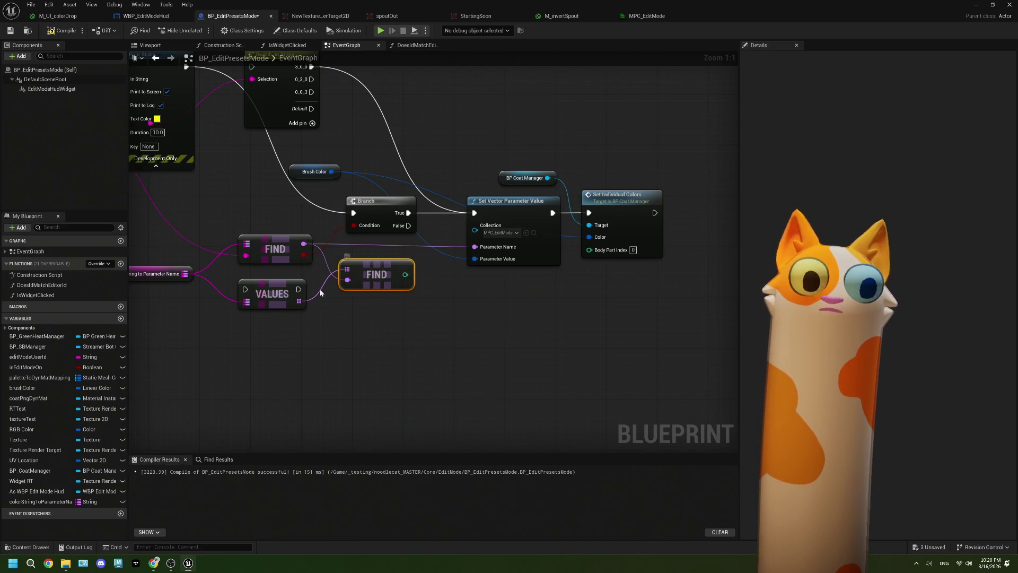
pyautogui.moveTo(408, 213)
pyautogui.mouseDown()
pyautogui.moveTo(267, 289)
pyautogui.moveTo(245, 289)
pyautogui.moveTo(456, 229)
pyautogui.moveTo(474, 212)
pyautogui.mouseUp()
pyautogui.moveTo(404, 274); pyautogui.dragTo(589, 249)
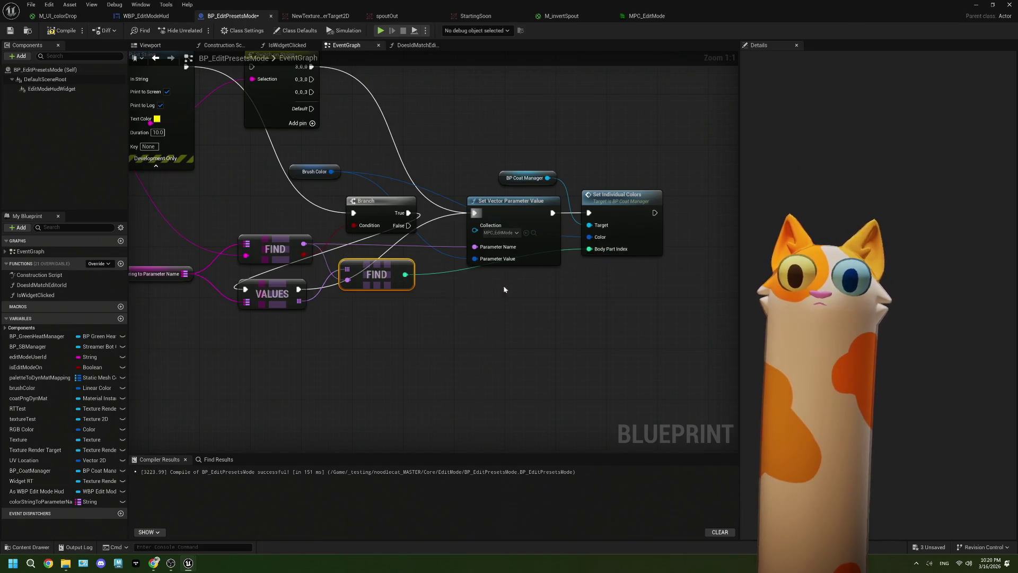
pyautogui.moveTo(404, 285)
pyautogui.mouseDown()
pyautogui.moveTo(591, 303)
pyautogui.moveTo(554, 302)
pyautogui.mouseUp()
# Rearrange the four color-setting nodes and place Values beside the Branch
pyautogui.moveTo(695, 307); pyautogui.dragTo(525, 176)
pyautogui.moveTo(530, 212); pyautogui.dragTo(619, 218)
pyautogui.moveTo(282, 299)
pyautogui.mouseDown()
pyautogui.moveTo(472, 257)
pyautogui.moveTo(483, 222)
pyautogui.moveTo(501, 228)
pyautogui.moveTo(473, 227)
pyautogui.mouseUp()
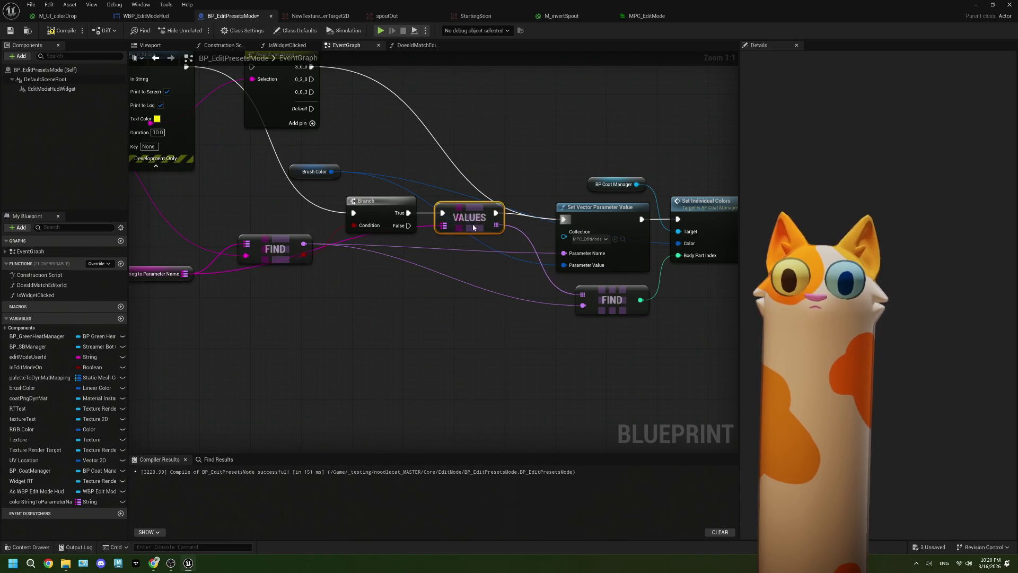
pyautogui.moveTo(510, 263); pyautogui.dragTo(433, 270)
pyautogui.moveTo(495, 154); pyautogui.dragTo(639, 309)
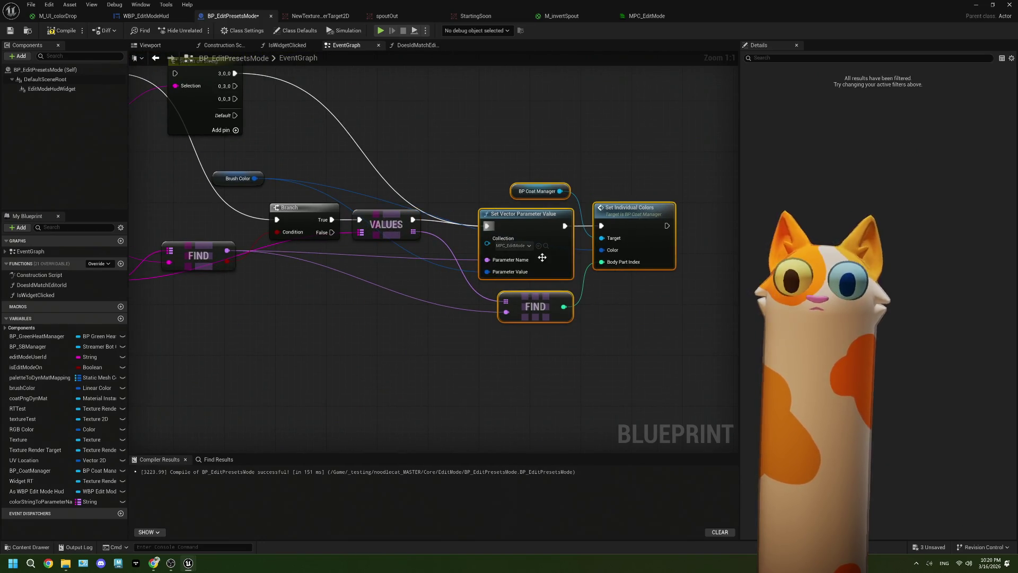
pyautogui.moveTo(490, 154); pyautogui.dragTo(648, 341)
pyautogui.moveTo(556, 270)
pyautogui.mouseDown()
pyautogui.moveTo(535, 266)
pyautogui.moveTo(631, 326)
pyautogui.mouseUp()
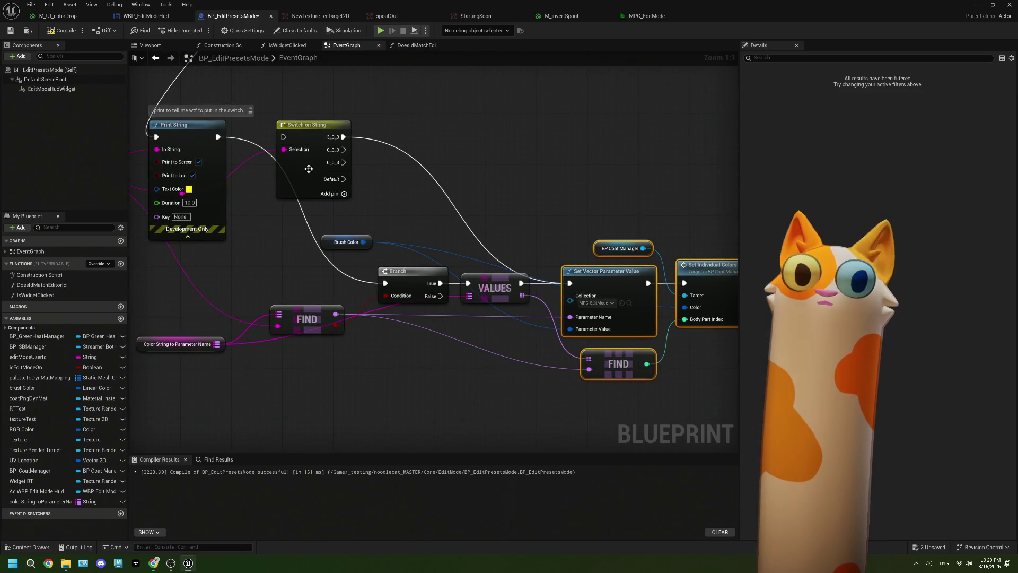
# Delete the Switch on String node and tidy Brush Color and the array Find into place
pyautogui.click(305, 188)
pyautogui.press('Delete')
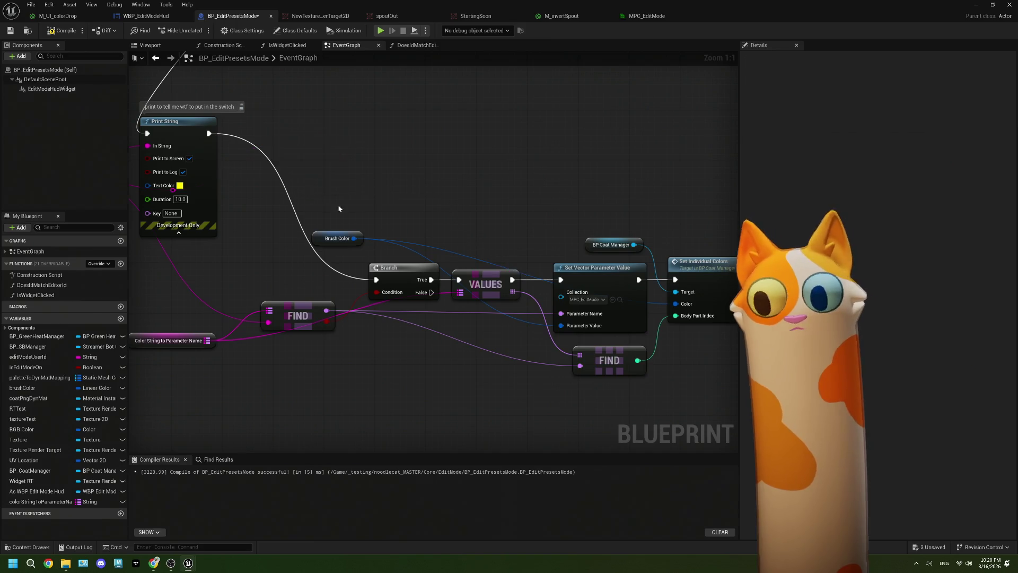
pyautogui.moveTo(338, 205); pyautogui.dragTo(320, 195)
pyautogui.moveTo(324, 236)
pyautogui.mouseDown()
pyautogui.moveTo(451, 338)
pyautogui.moveTo(495, 331)
pyautogui.moveTo(507, 260)
pyautogui.moveTo(459, 259)
pyautogui.moveTo(476, 260)
pyautogui.mouseUp()
pyautogui.moveTo(393, 332); pyautogui.dragTo(428, 316)
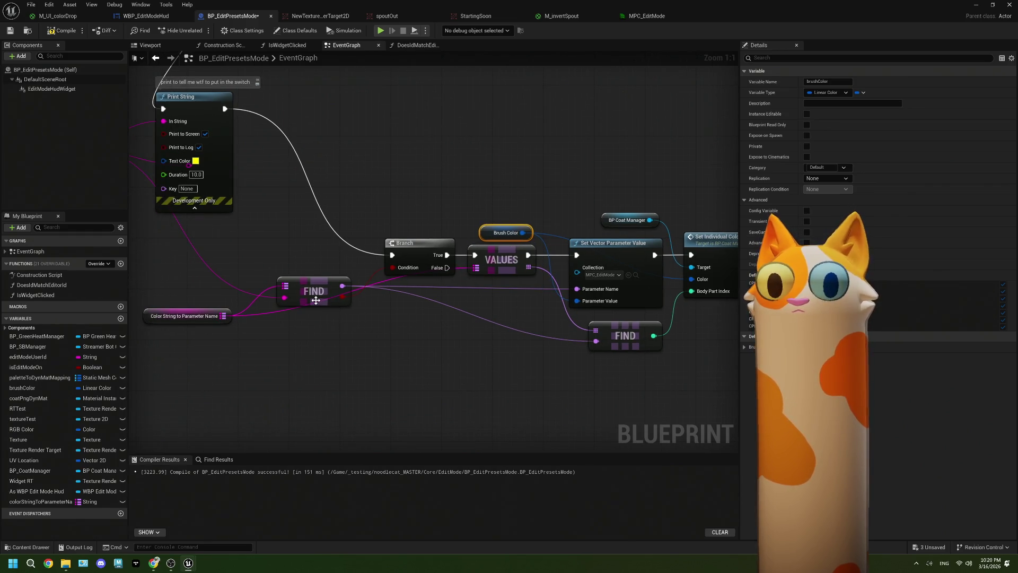
pyautogui.moveTo(327, 297); pyautogui.dragTo(315, 303)
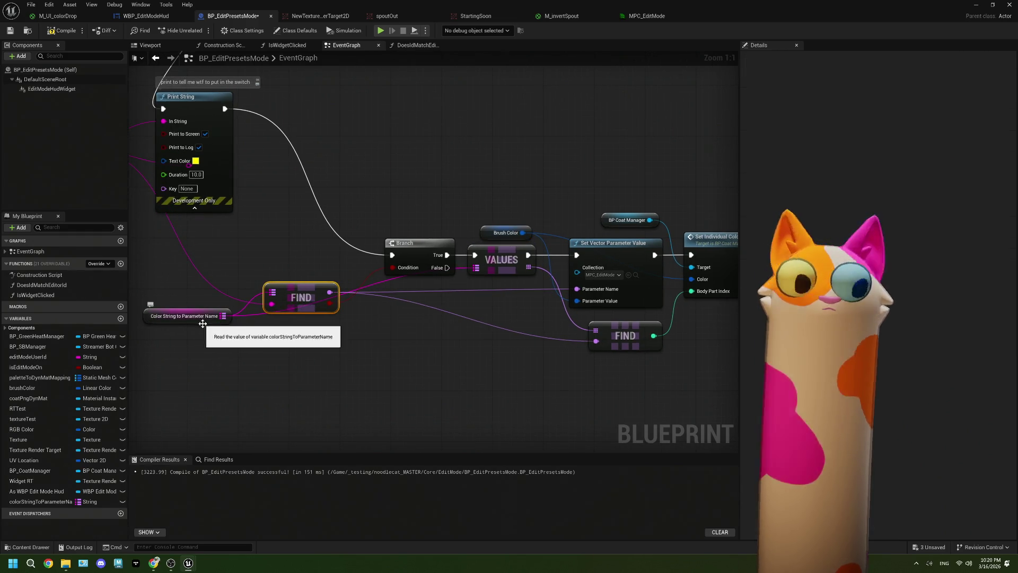
pyautogui.scroll(-2, 370, 318)
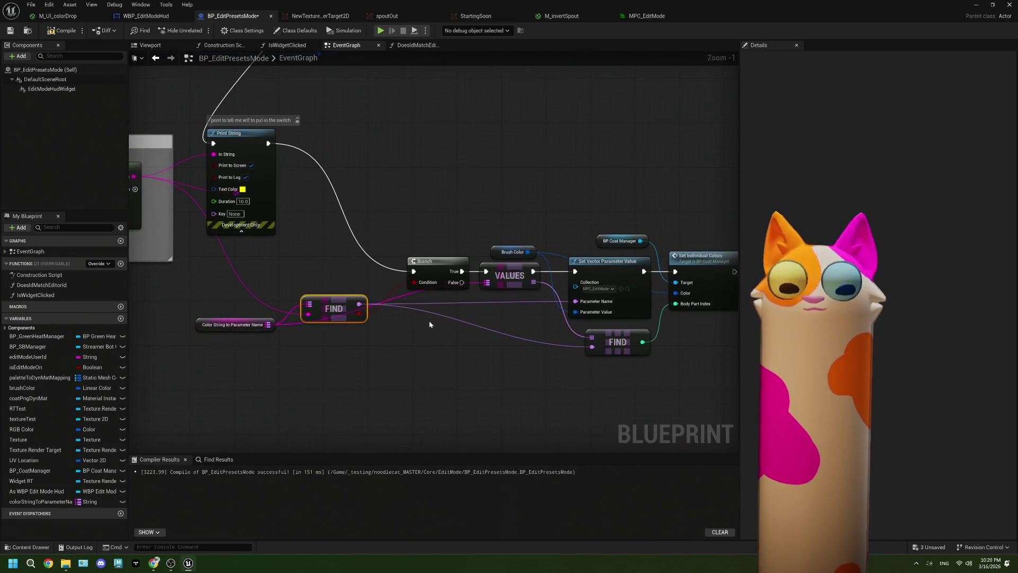
pyautogui.scroll(1, 462, 344)
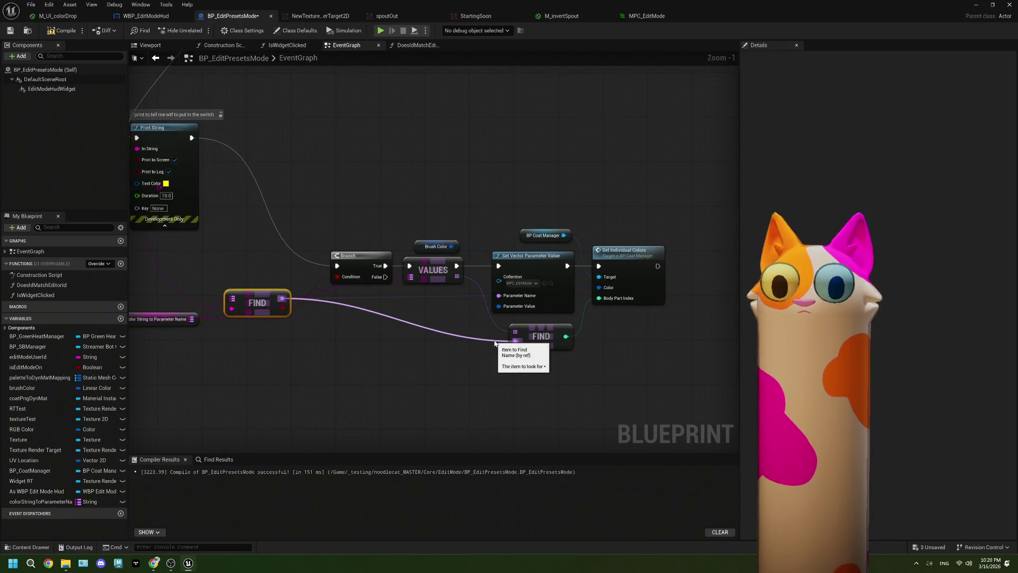
pyautogui.moveTo(521, 348); pyautogui.dragTo(538, 358)
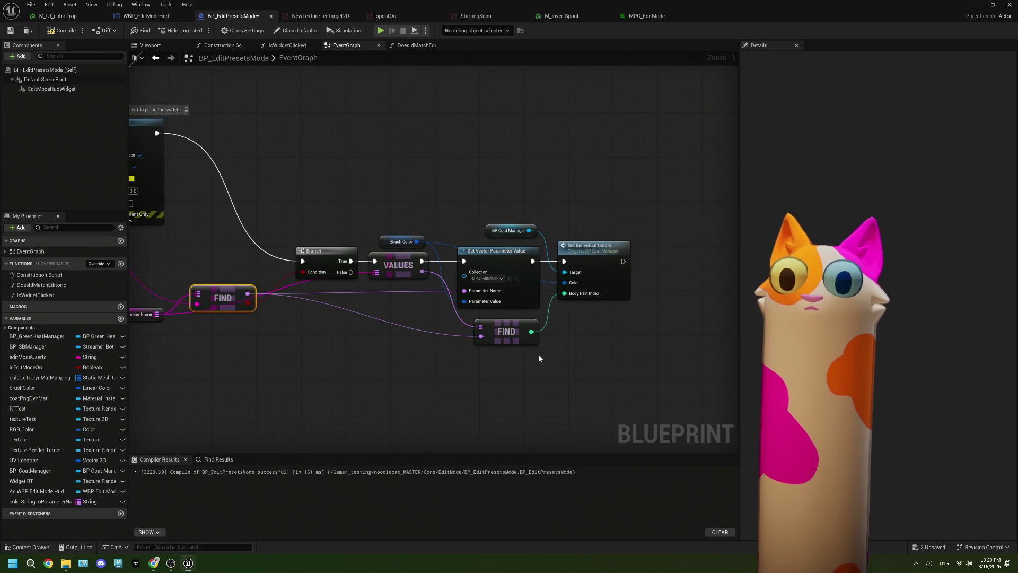
pyautogui.moveTo(119, 339); pyautogui.dragTo(182, 345)
pyautogui.click(187, 320)
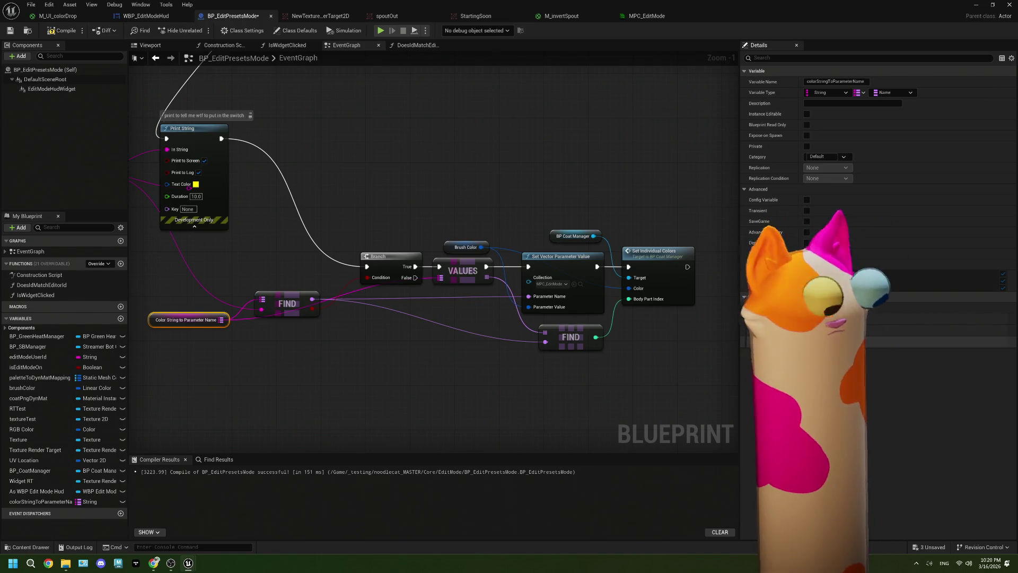
# Add two more default entries to the Color String to Parameter Name map, checking the cat render target
pyautogui.click(849, 308)
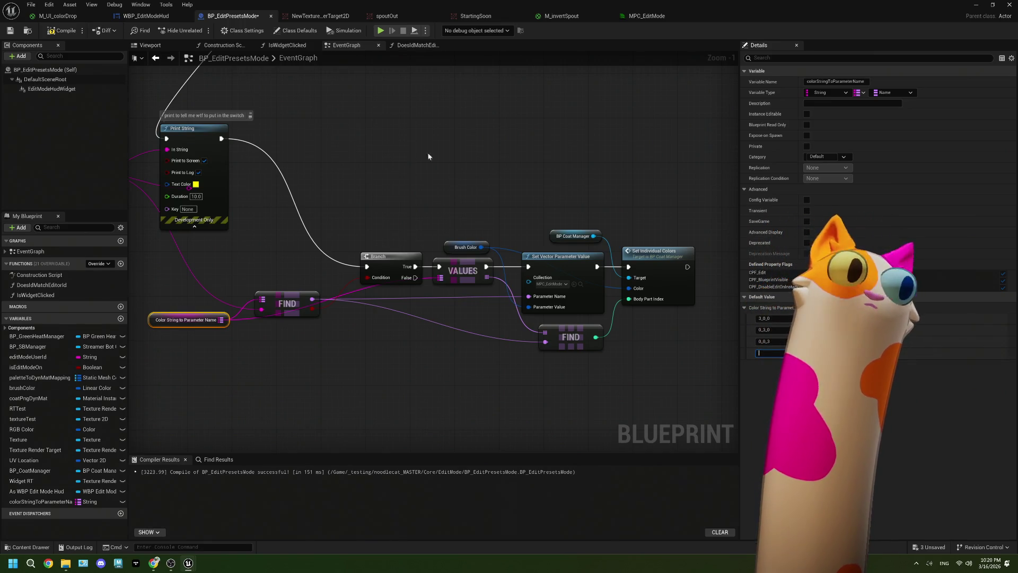
pyautogui.click(335, 17)
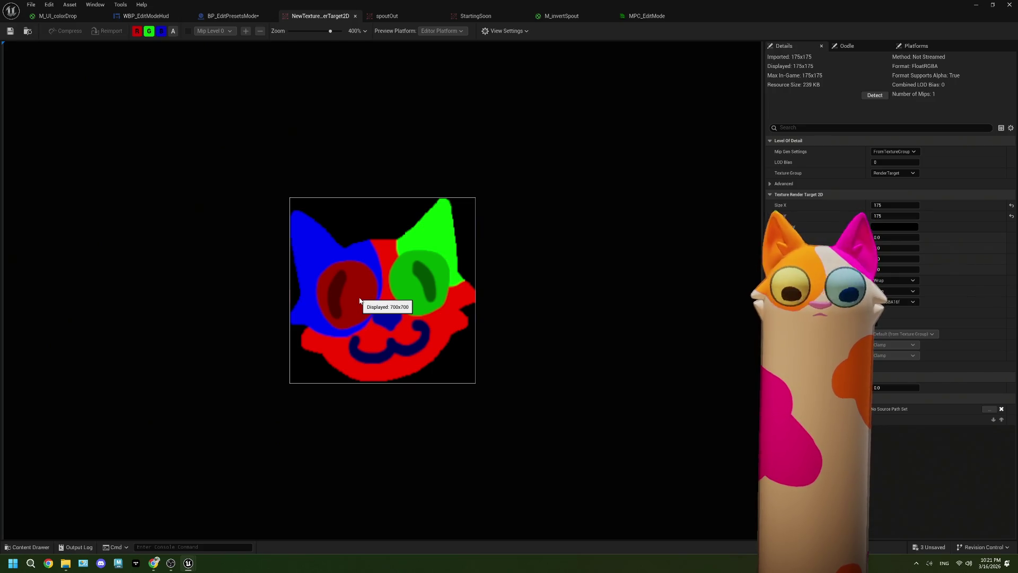
pyautogui.click(66, 23)
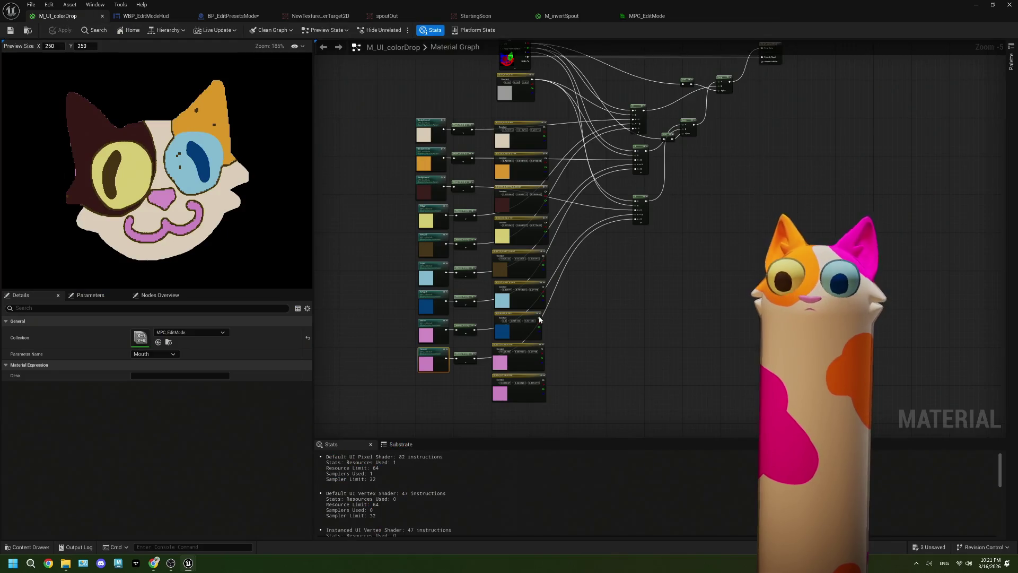
pyautogui.click(233, 16)
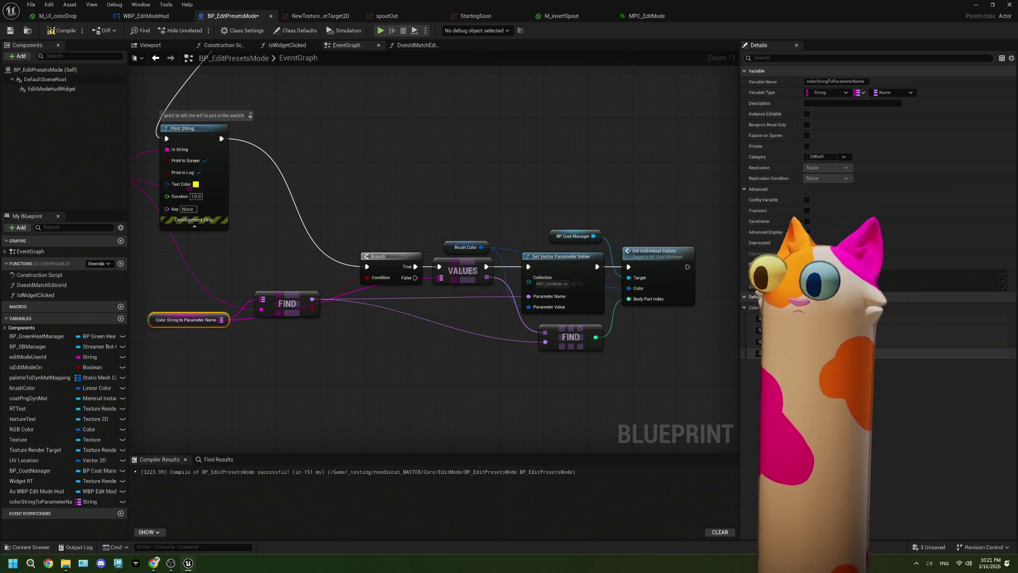
pyautogui.click(854, 308)
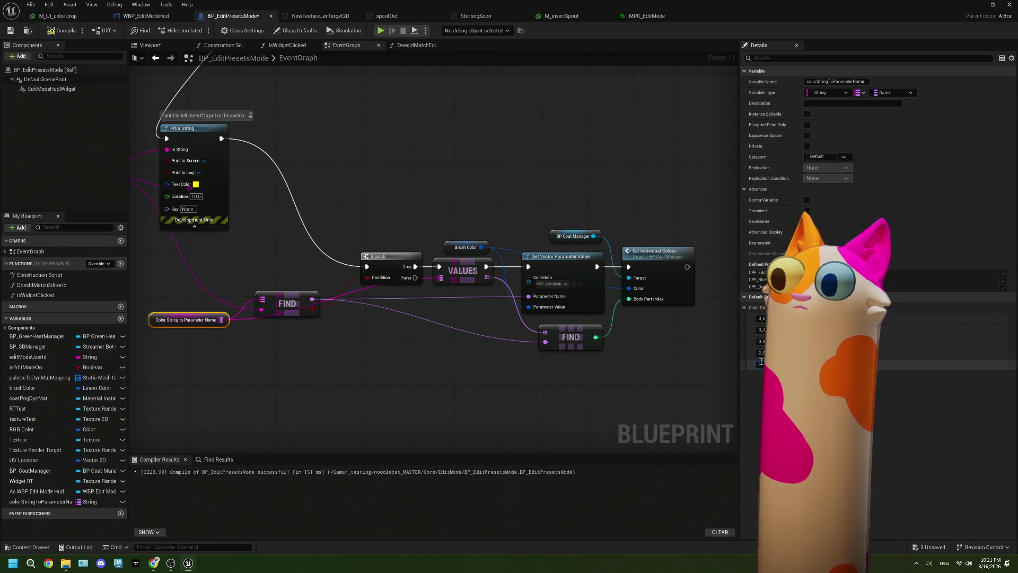
pyautogui.click(321, 15)
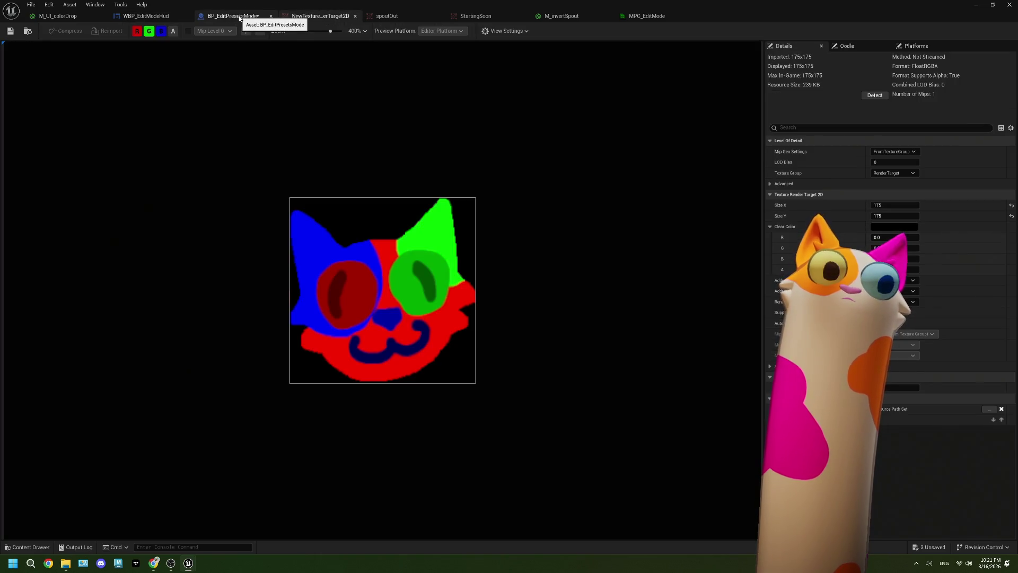
pyautogui.click(233, 16)
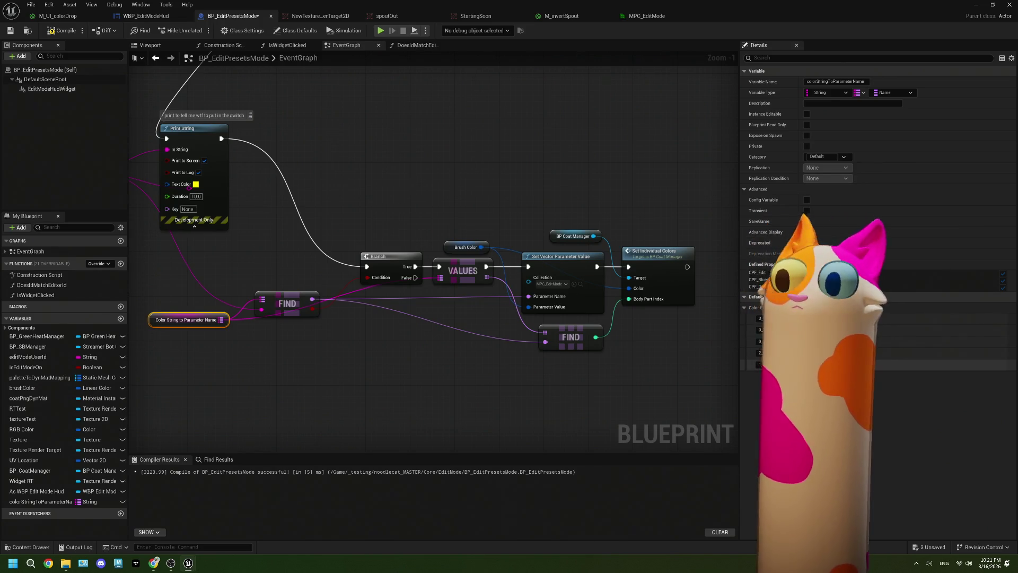
# Add three further map entries, comparing against the WBP_EditModeHud designer and cat mask render target
pyautogui.click(854, 307)
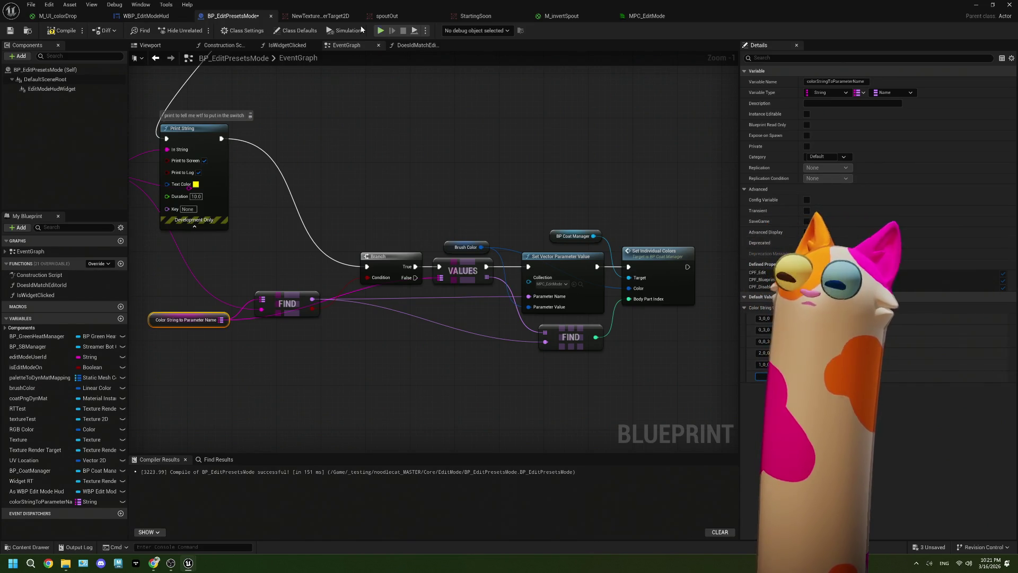
pyautogui.click(154, 16)
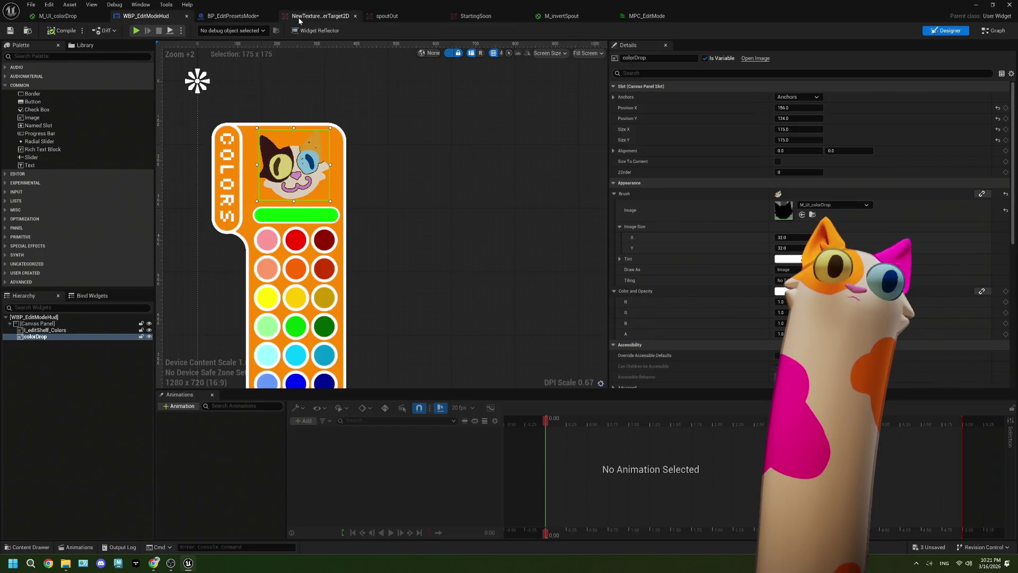
pyautogui.click(299, 18)
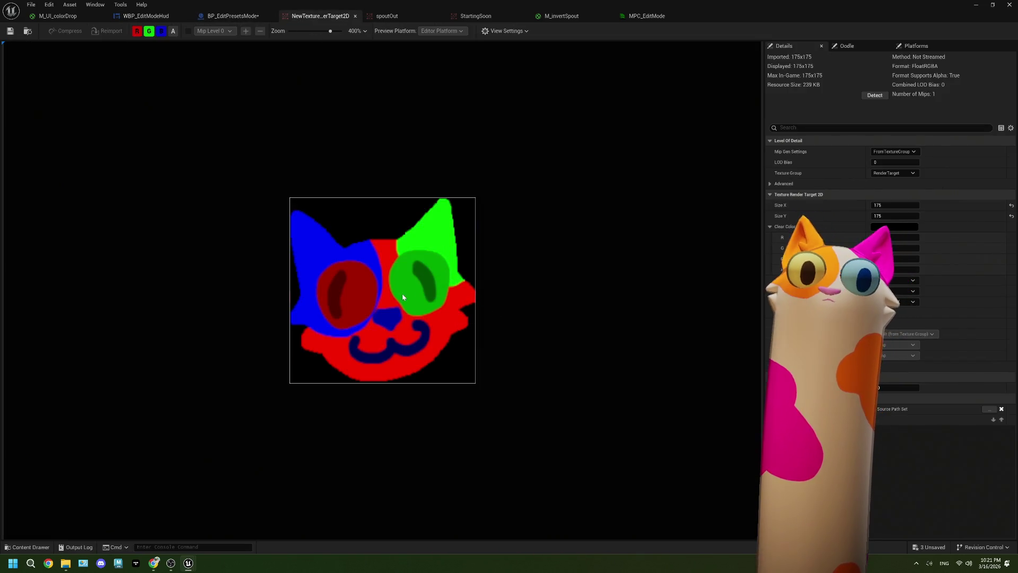
pyautogui.click(219, 17)
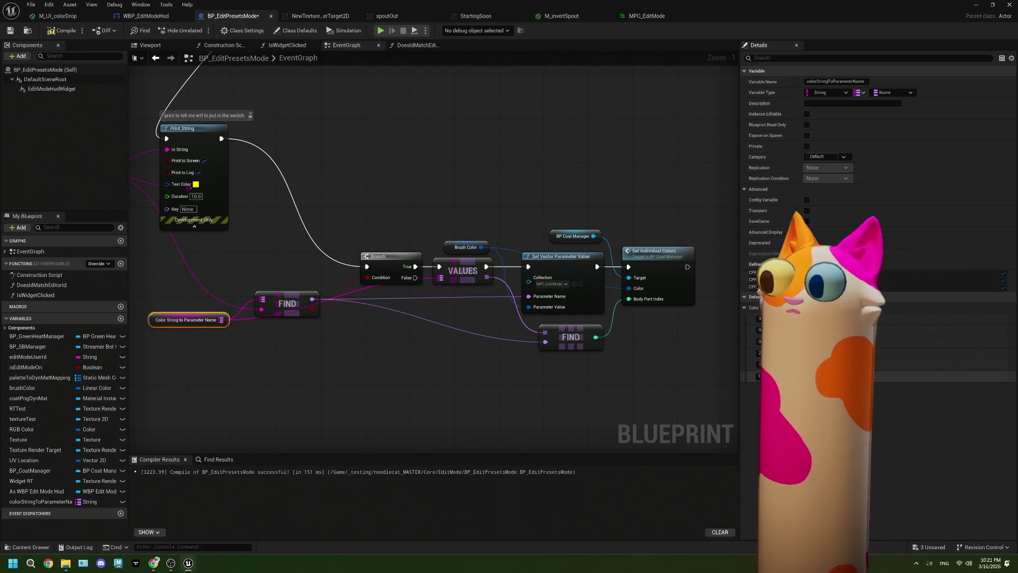
pyautogui.click(758, 388)
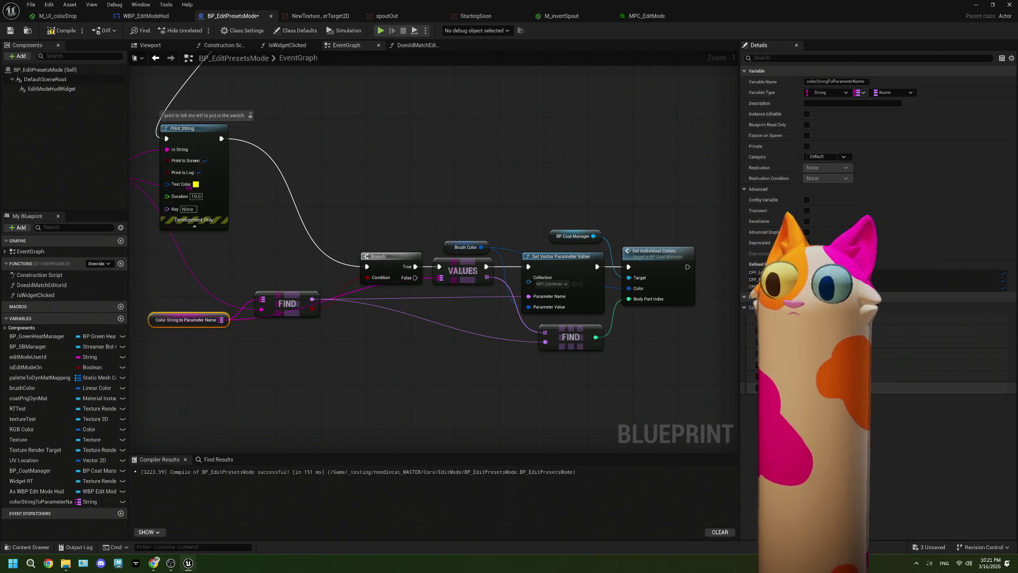
pyautogui.click(847, 307)
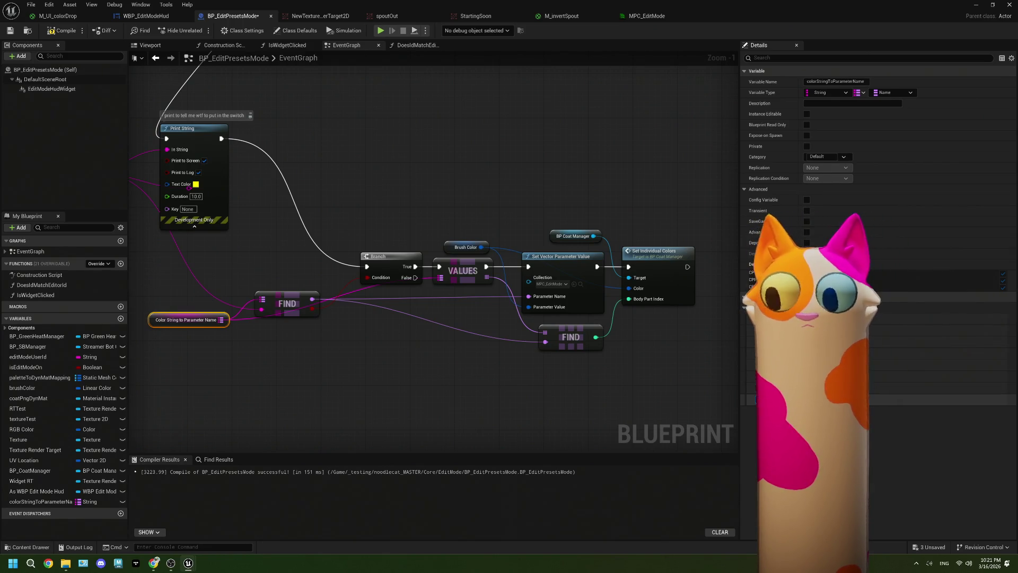
pyautogui.click(144, 16)
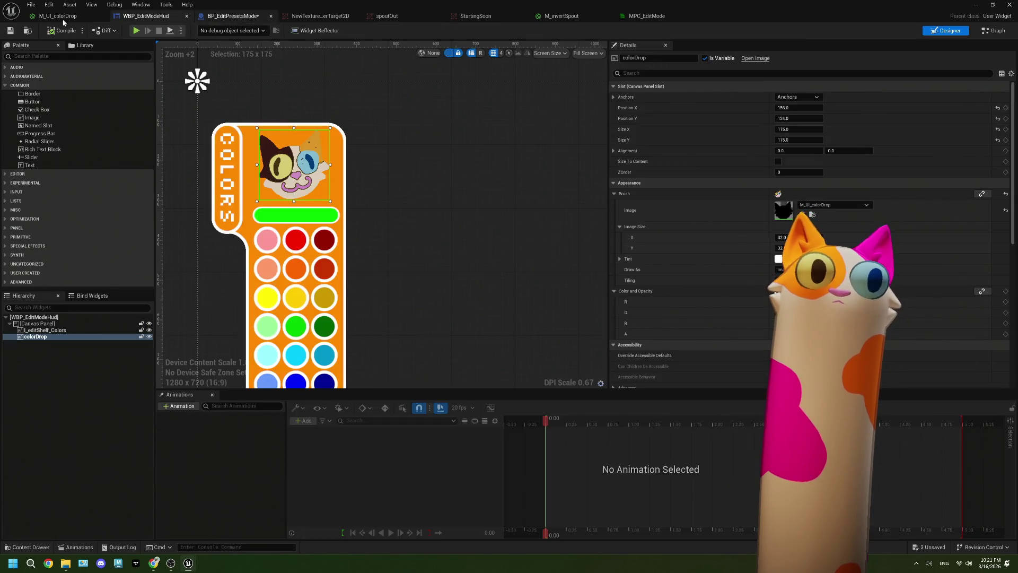
pyautogui.click(79, 17)
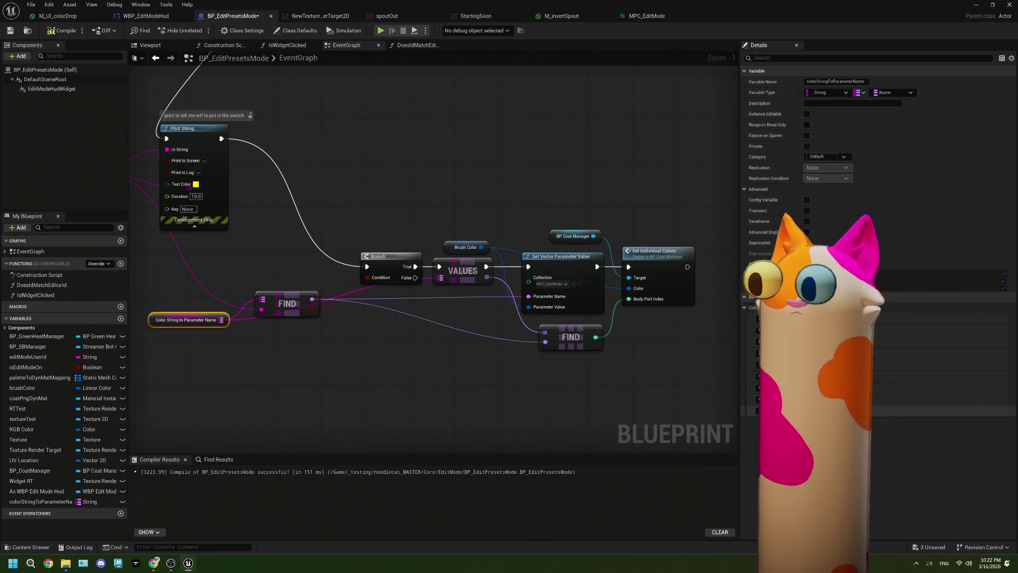
pyautogui.click(653, 386)
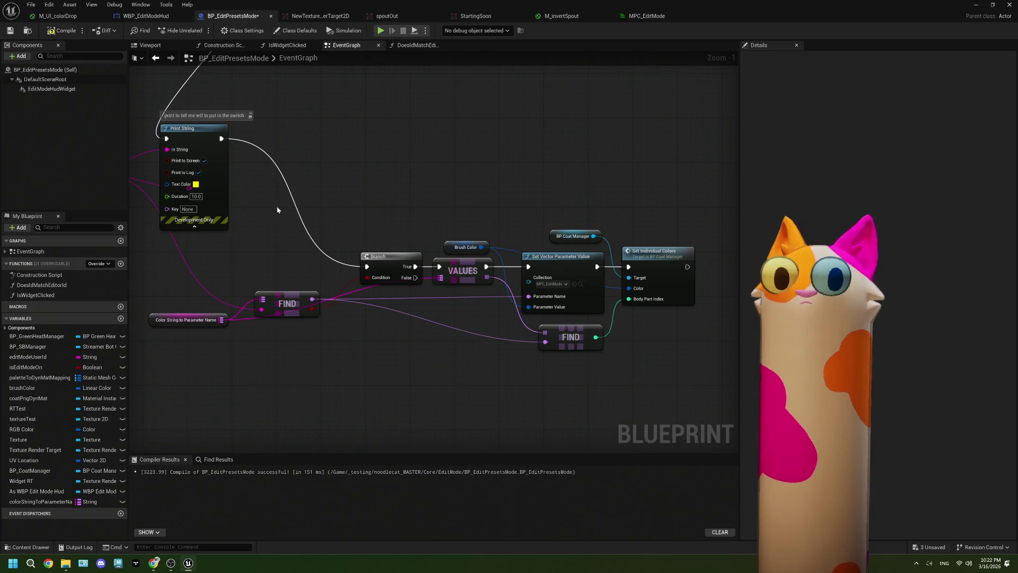
# Compile and save BP_EditPresetsMode, then minimize the Blueprint editor to reach the level
pyautogui.click(48, 32)
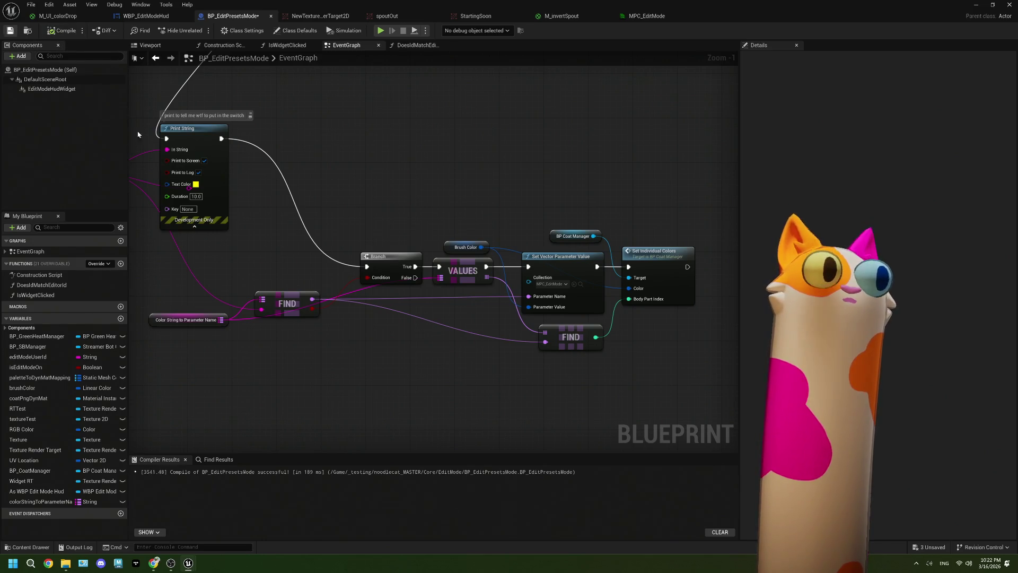
pyautogui.click(185, 318)
pyautogui.moveTo(388, 374); pyautogui.dragTo(366, 373)
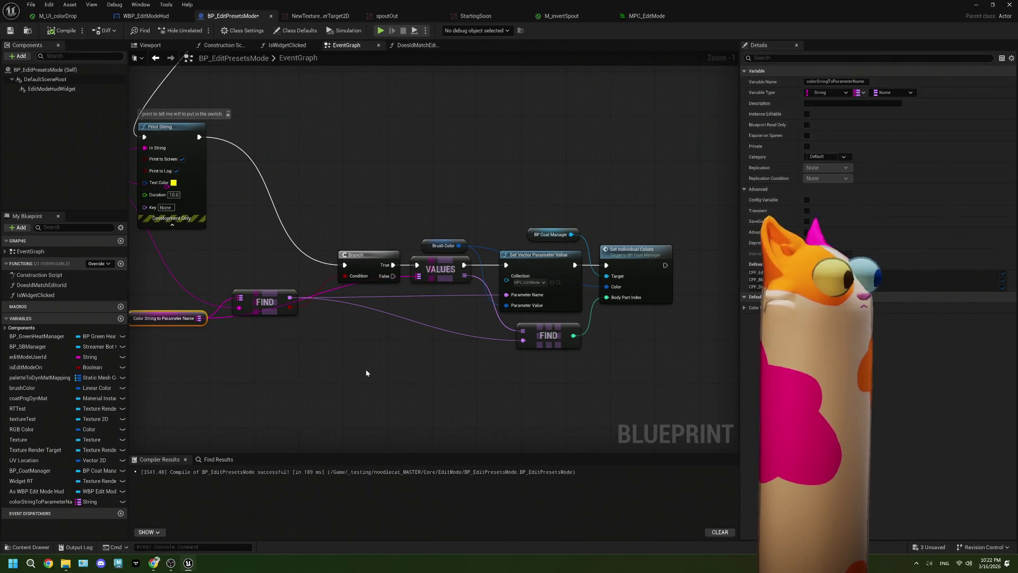
pyautogui.scroll(-2, 520, 351)
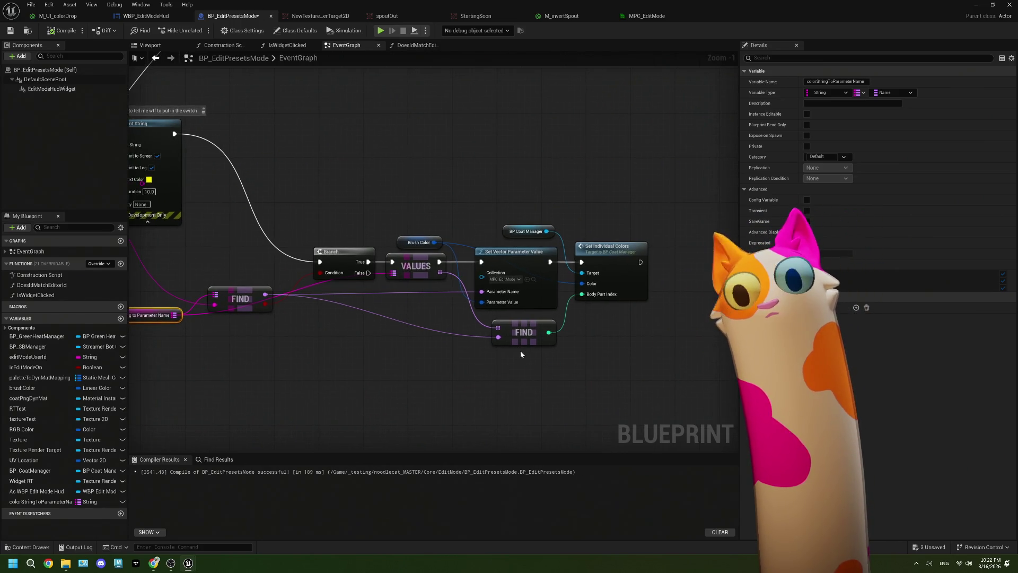
pyautogui.moveTo(504, 349); pyautogui.dragTo(396, 342)
pyautogui.hotkey('ctrl', 's')
pyautogui.scroll(-2, 434, 280)
pyautogui.moveTo(434, 279); pyautogui.dragTo(482, 286)
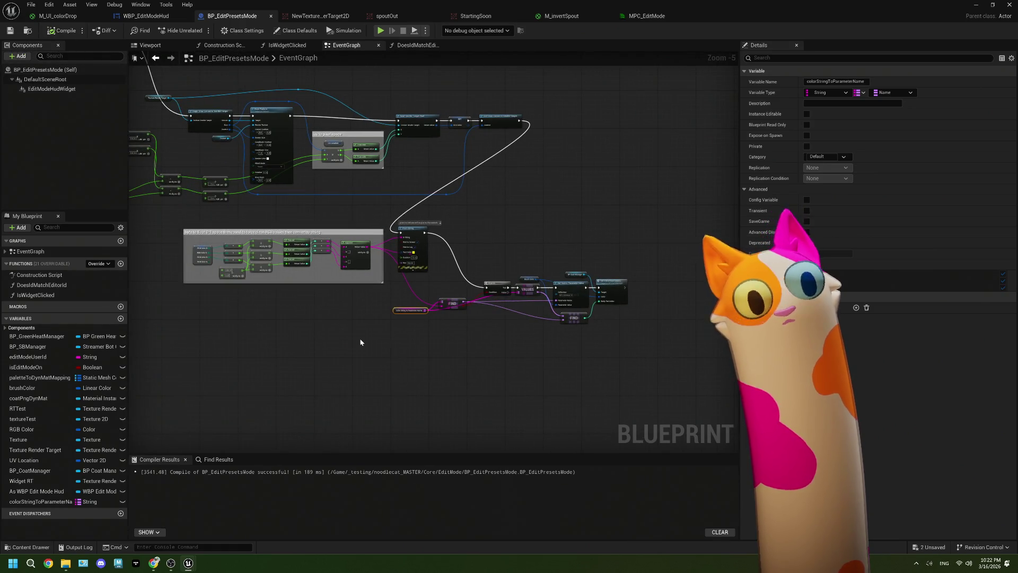
pyautogui.moveTo(364, 341); pyautogui.dragTo(439, 343)
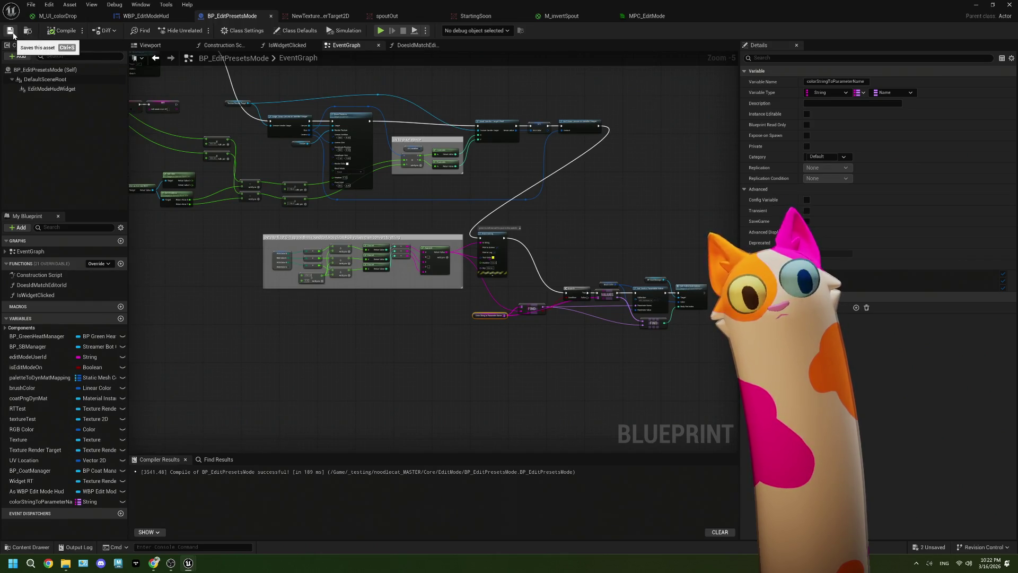
pyautogui.click(976, 5)
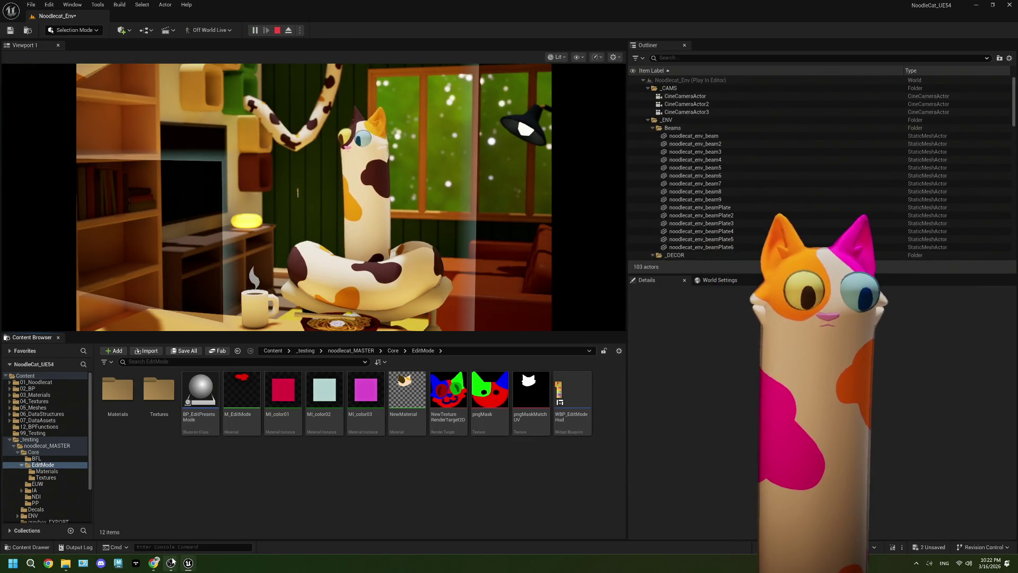
# Bring OBS's Windowed Projector (Preview) of the running scene to the front
pyautogui.moveTo(172, 562)
pyautogui.click(194, 522)
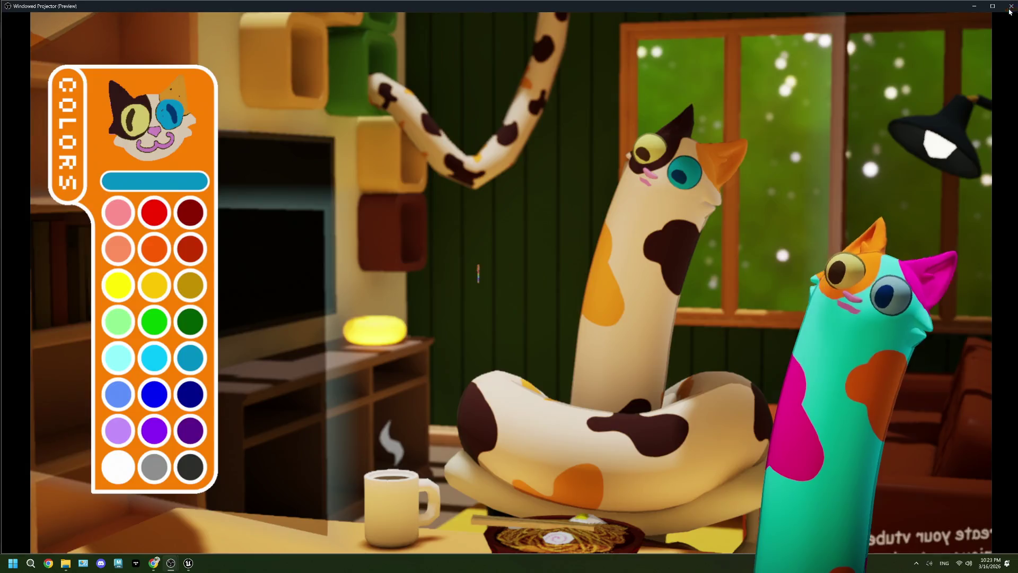
# Stop the play session, close the Message Log, save all modified assets, and switch to Photopea
pyautogui.hotkey('alt', 'Tab')
pyautogui.click(278, 33)
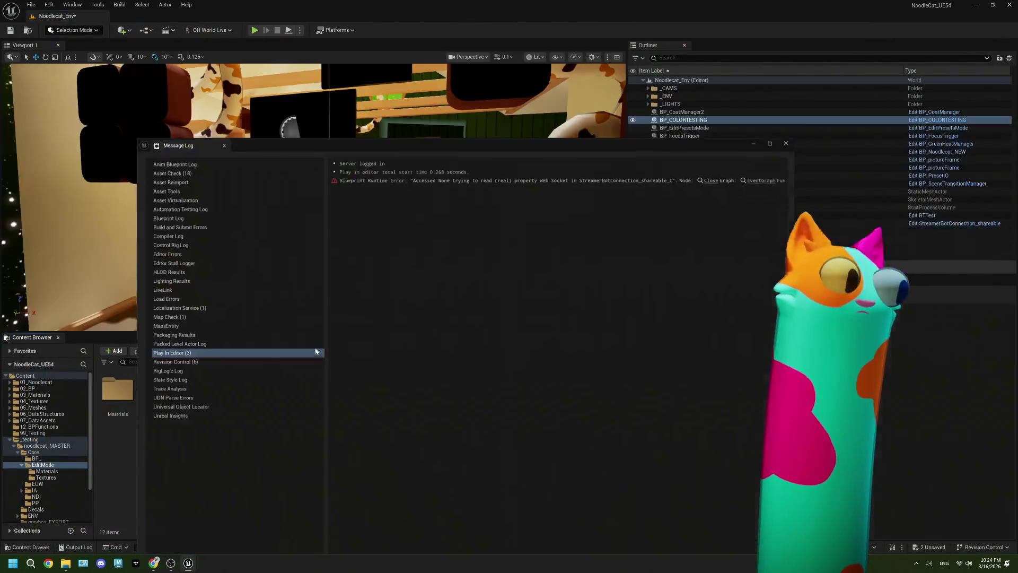
pyautogui.click(796, 136)
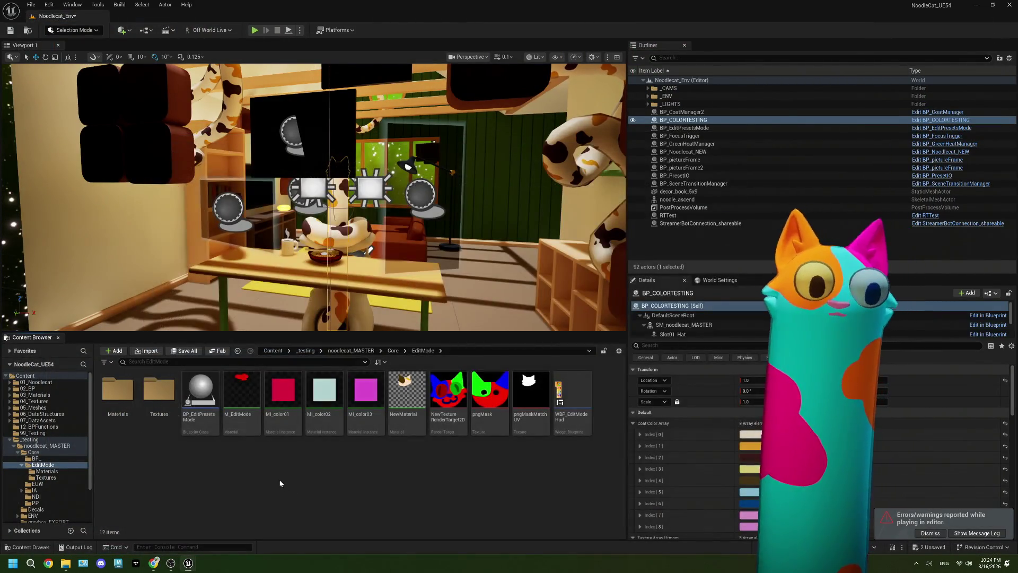
pyautogui.hotkey('ctrl', 'shift', 's')
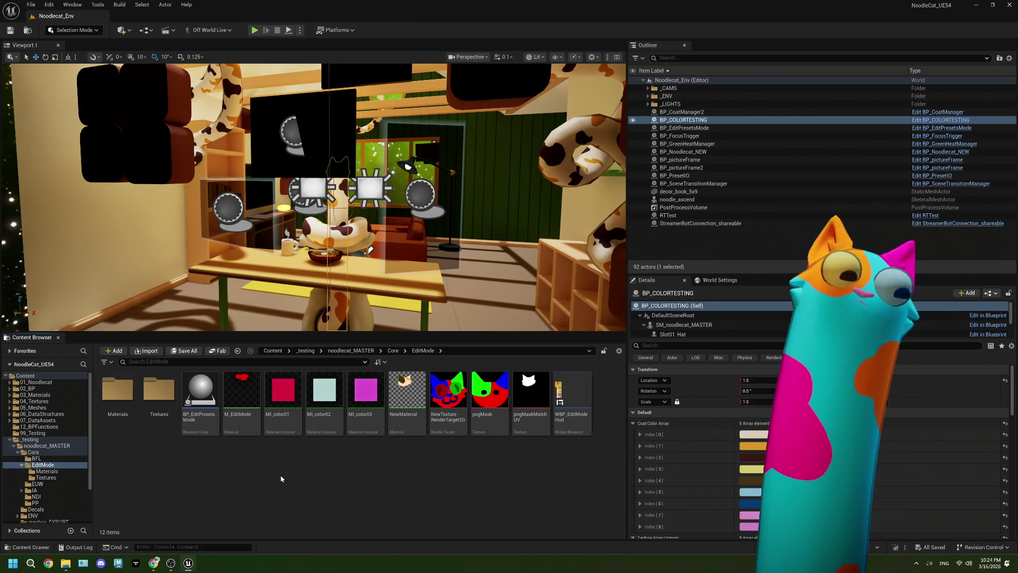
pyautogui.click(154, 563)
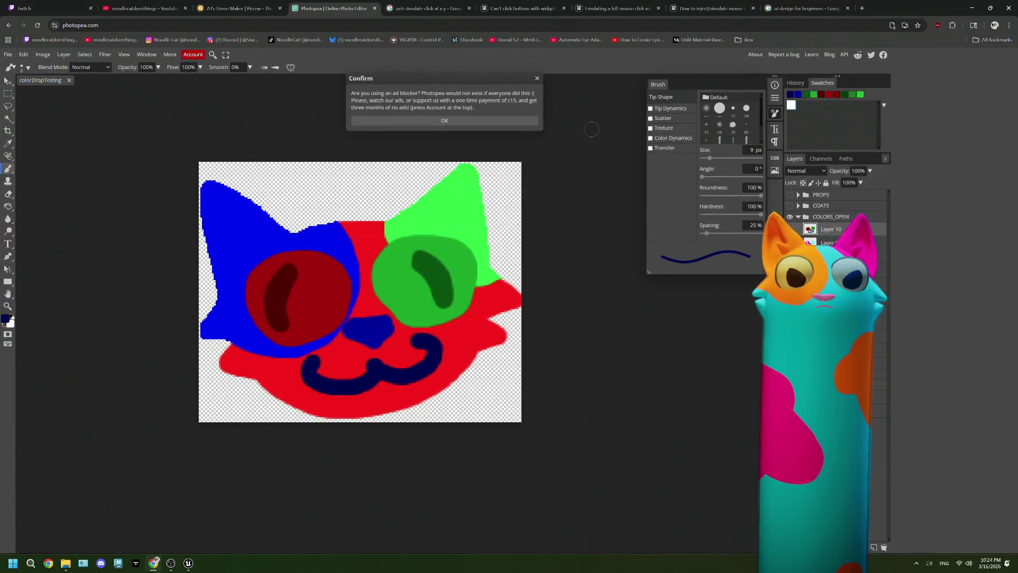
# Create a new 1080x1080 project with a transparent layer and the white Background hidden
pyautogui.click(535, 80)
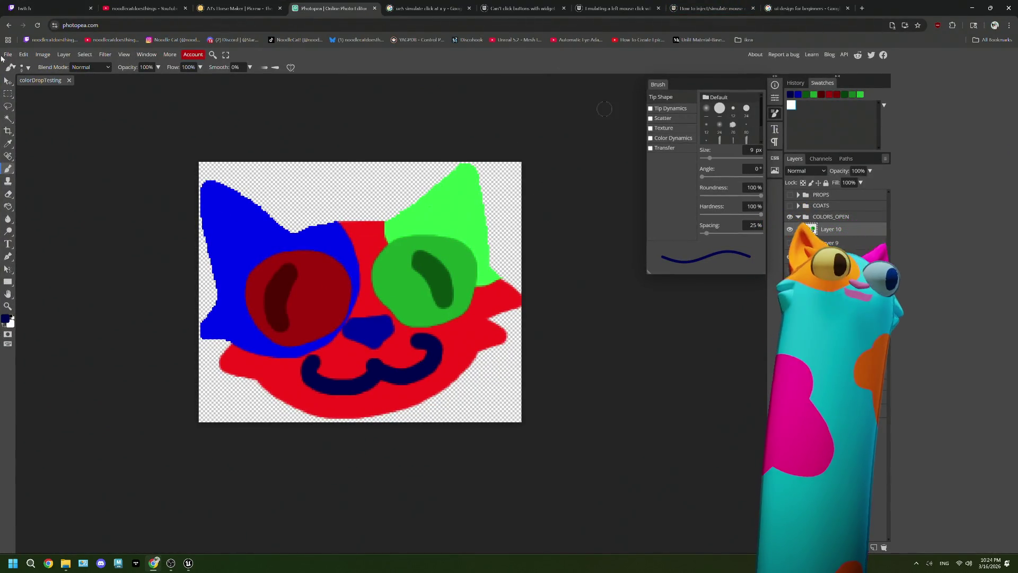
pyautogui.click(9, 55)
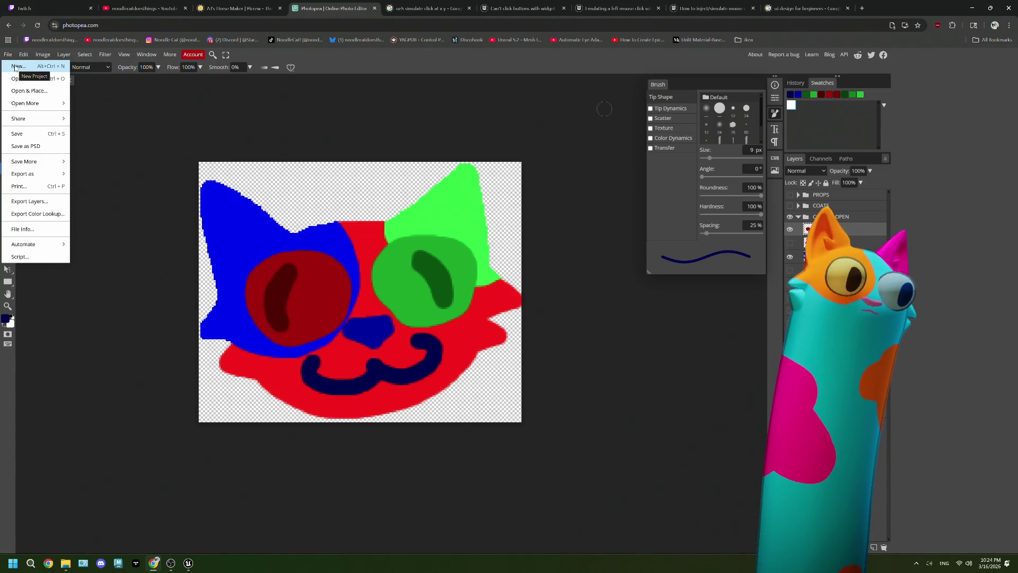
pyautogui.click(16, 66)
pyautogui.doubleClick(677, 159)
pyautogui.click(873, 547)
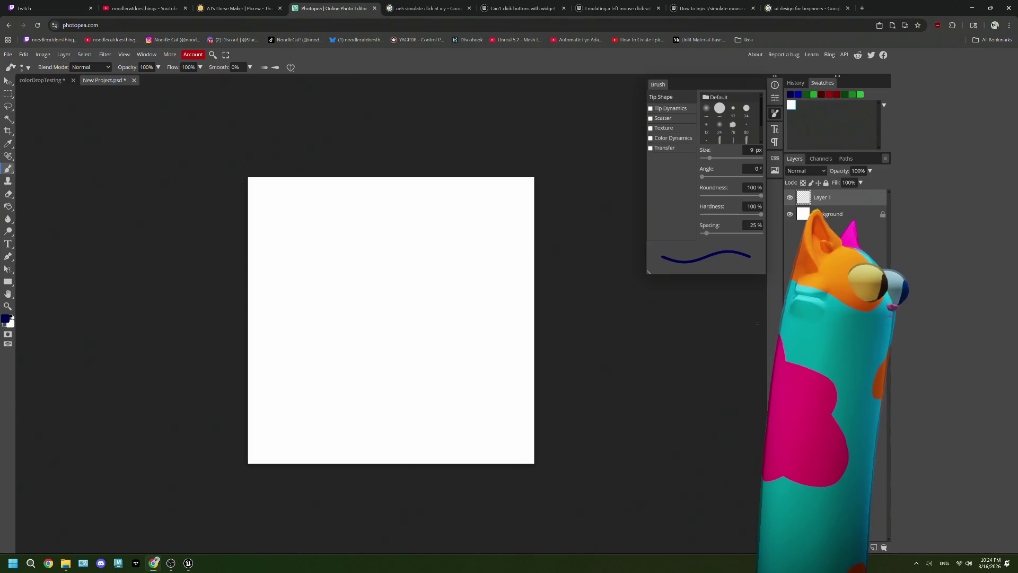
pyautogui.click(789, 214)
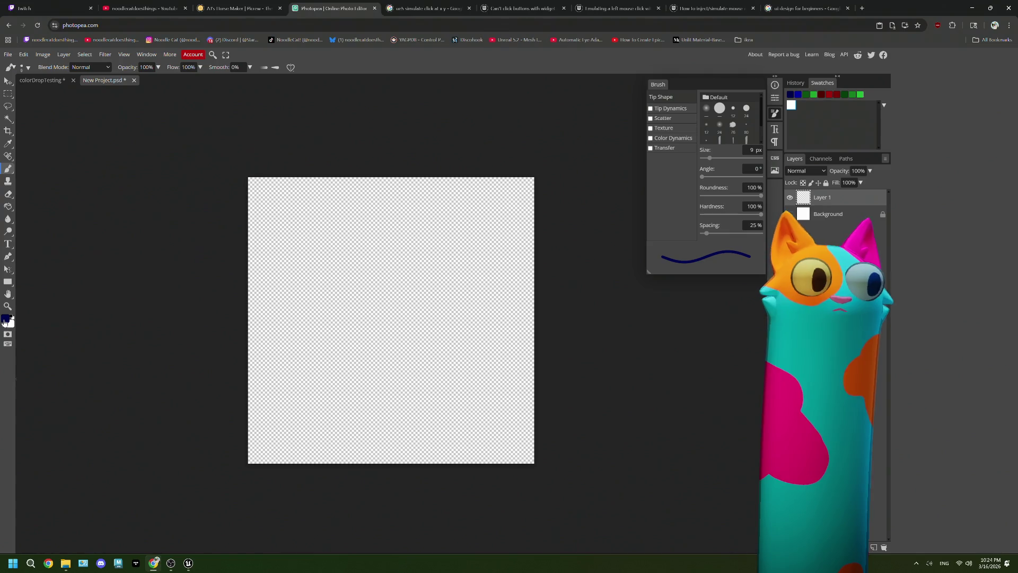
# Set the foreground painting colour to pure red ff0000
pyautogui.click(5, 319)
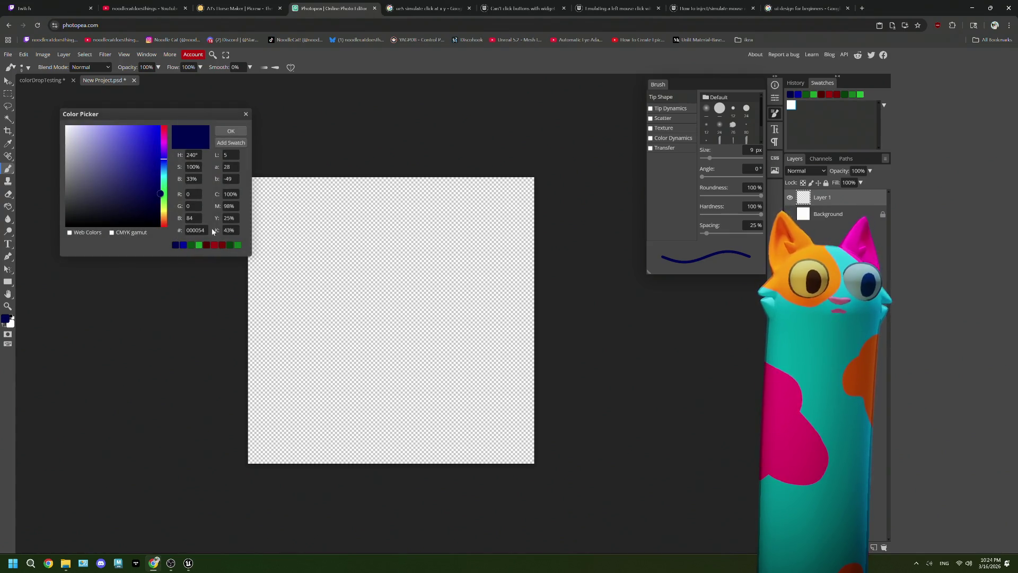
pyautogui.click(164, 126)
pyautogui.click(139, 149)
pyautogui.click(161, 126)
pyautogui.click(240, 131)
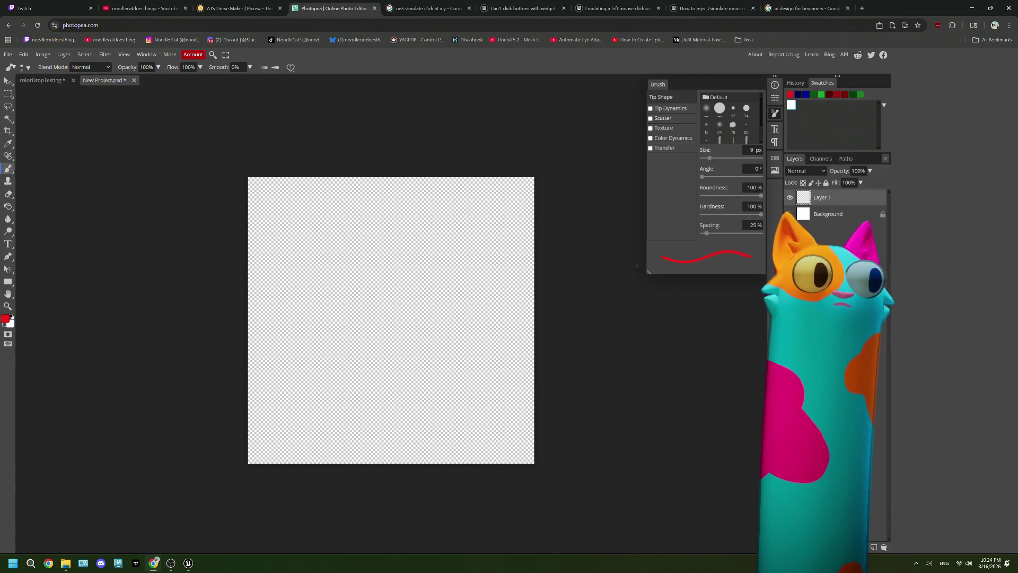
# Raise the brush size to 41 px, paint red test strokes, and undo them all
pyautogui.click(734, 159)
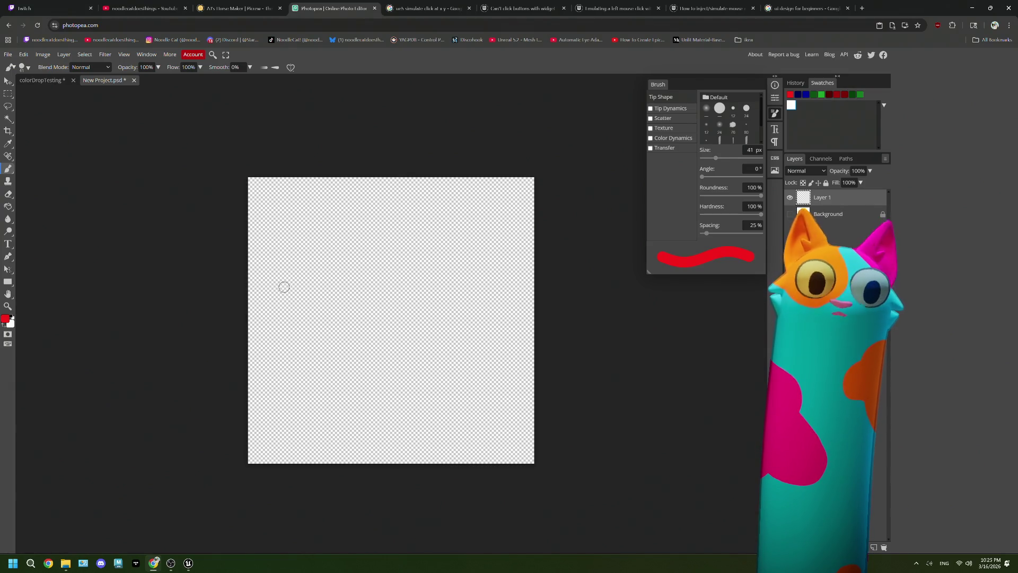
pyautogui.moveTo(273, 287)
pyautogui.mouseDown()
pyautogui.moveTo(268, 246)
pyautogui.moveTo(314, 258)
pyautogui.moveTo(374, 239)
pyautogui.moveTo(413, 201)
pyautogui.moveTo(450, 234)
pyautogui.mouseUp()
pyautogui.hotkey('ctrl', 'z')
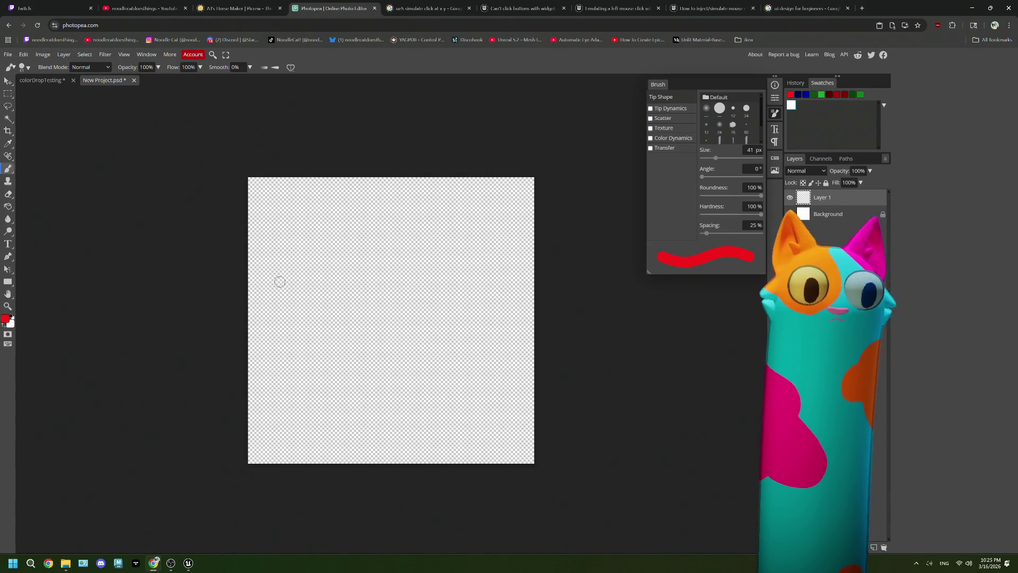
pyautogui.moveTo(286, 320)
pyautogui.mouseDown()
pyautogui.moveTo(255, 233)
pyautogui.moveTo(310, 253)
pyautogui.moveTo(384, 229)
pyautogui.mouseUp()
pyautogui.hotkey('ctrl', 'z')
pyautogui.moveTo(299, 328)
pyautogui.mouseDown()
pyautogui.moveTo(250, 258)
pyautogui.moveTo(346, 258)
pyautogui.mouseUp()
pyautogui.hotkey('ctrl', 'z')
pyautogui.moveTo(278, 295)
pyautogui.mouseDown()
pyautogui.moveTo(268, 217)
pyautogui.moveTo(337, 249)
pyautogui.moveTo(408, 223)
pyautogui.moveTo(455, 222)
pyautogui.mouseUp()
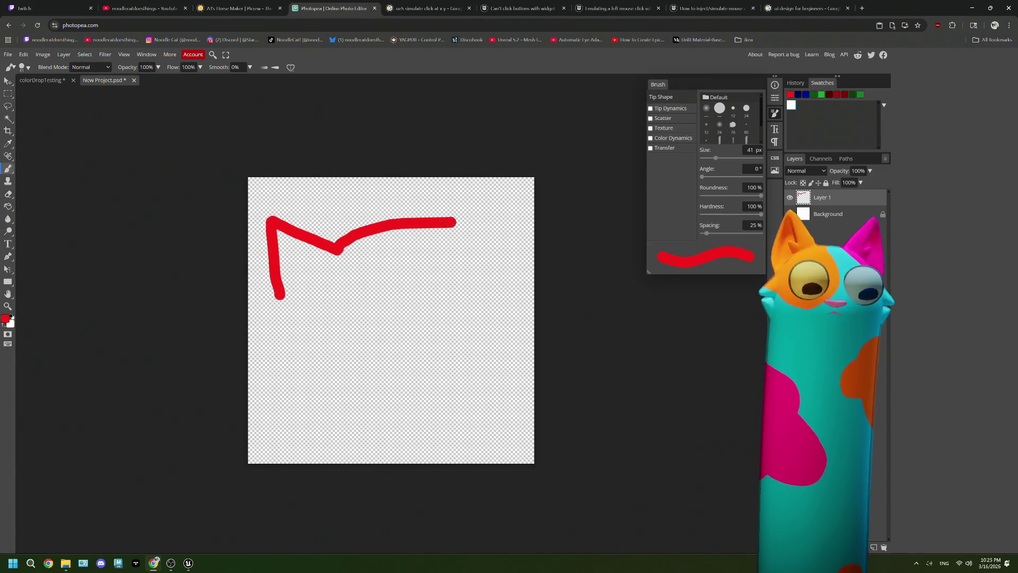
pyautogui.hotkey('ctrl', 'z')
pyautogui.scroll(-5, 348, 293)
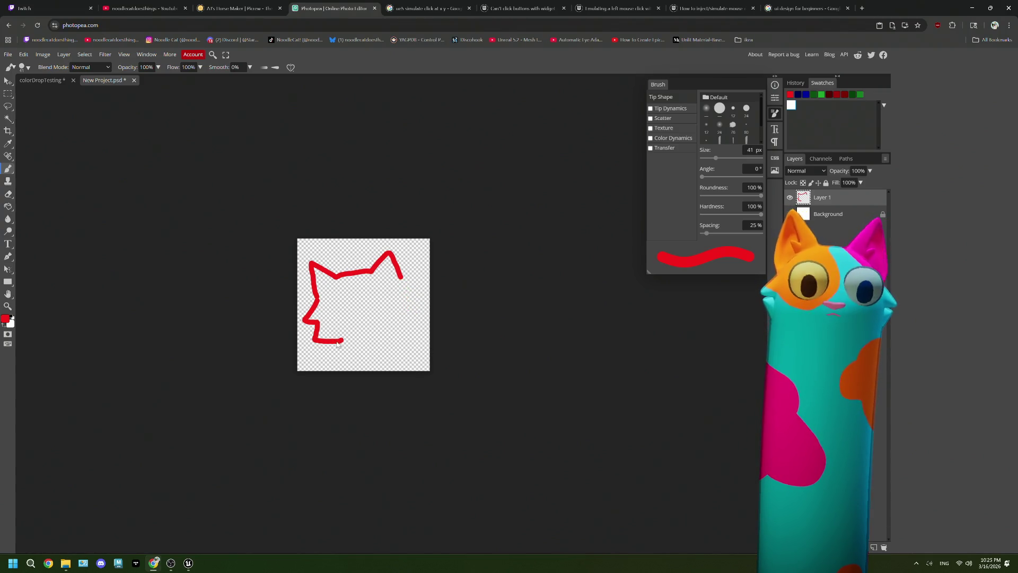
pyautogui.hotkey('ctrl', 'z')
pyautogui.hotkey('ctrl', 'z')
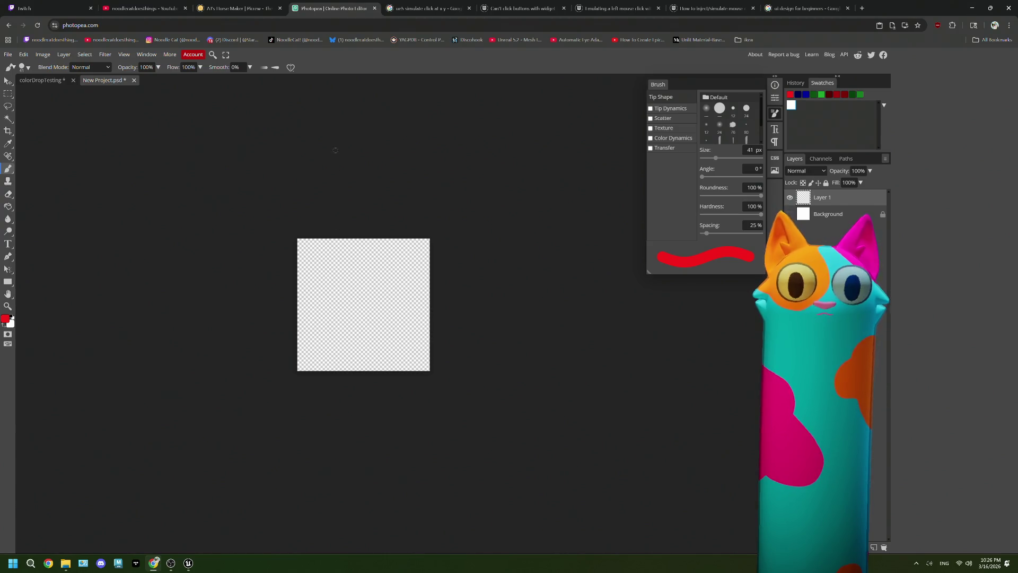
# On the colorDropTesting document, set the Crop tool to a fixed 1:1 ratio
pyautogui.click(35, 82)
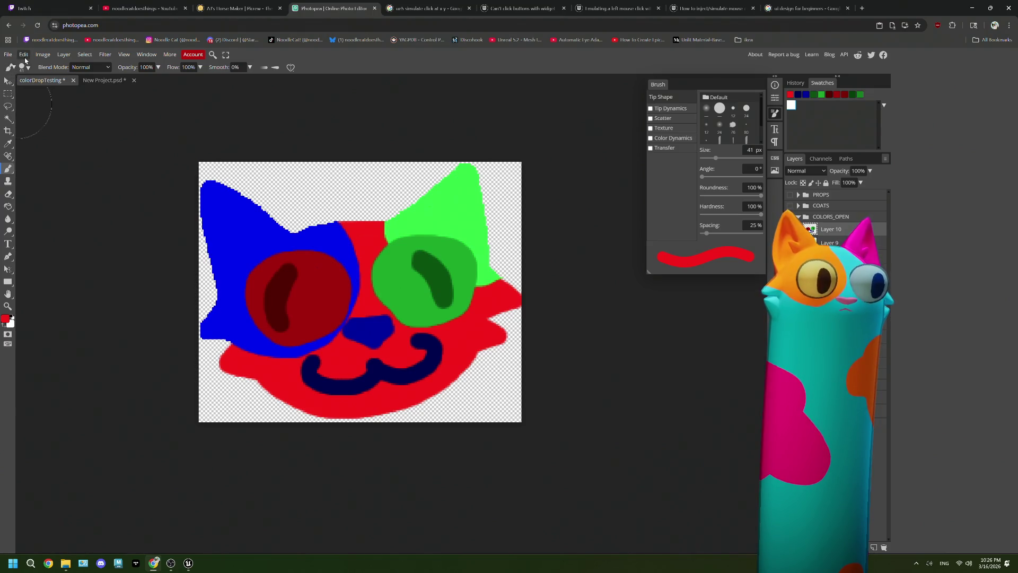
pyautogui.click(7, 132)
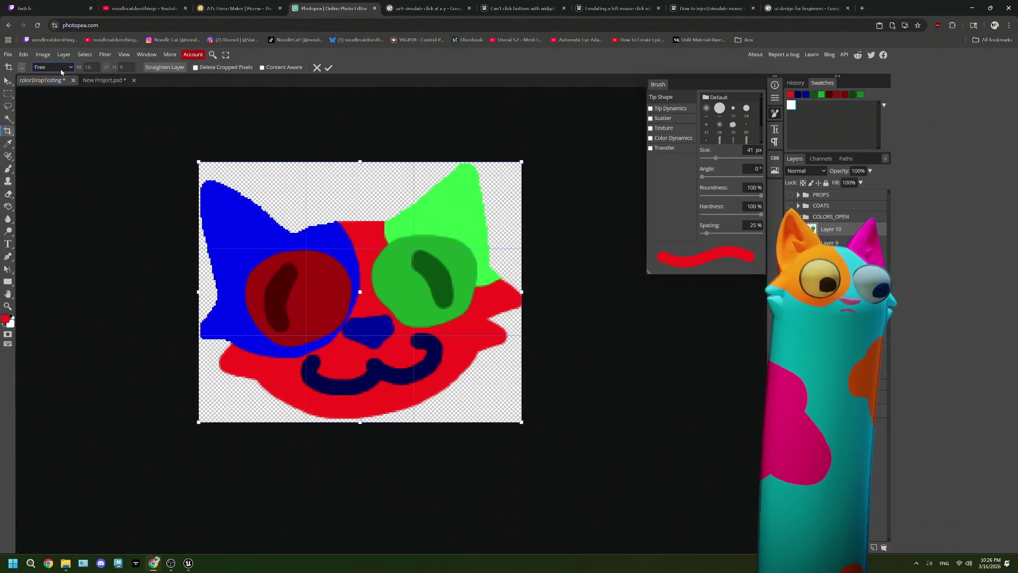
pyautogui.click(59, 68)
pyautogui.click(52, 128)
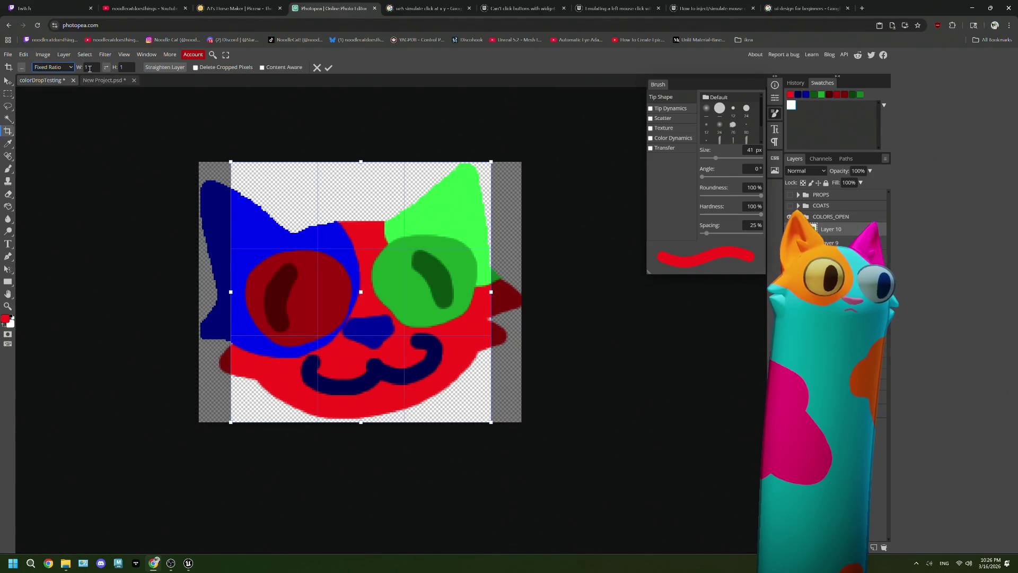
pyautogui.click(65, 68)
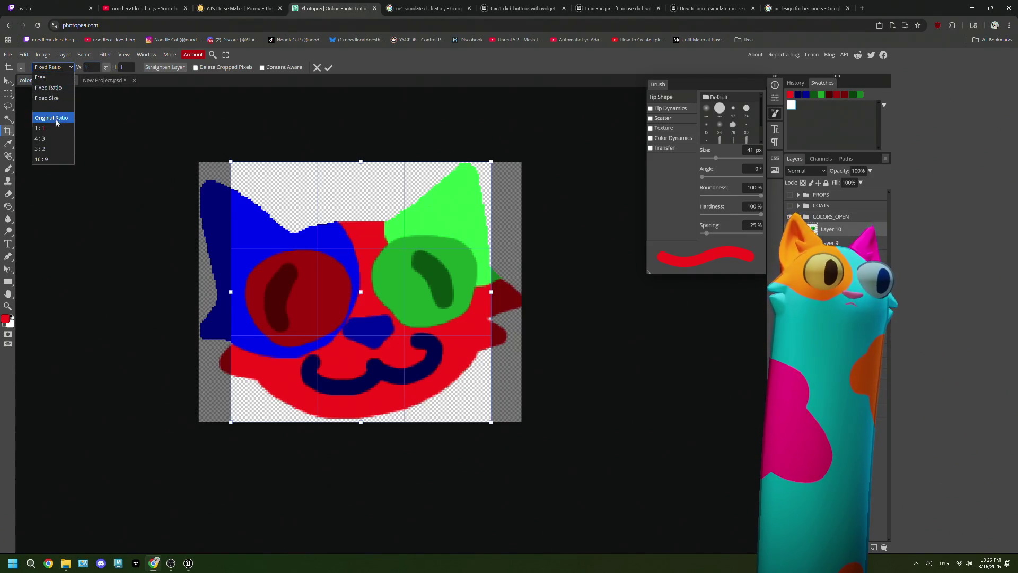
pyautogui.click(58, 132)
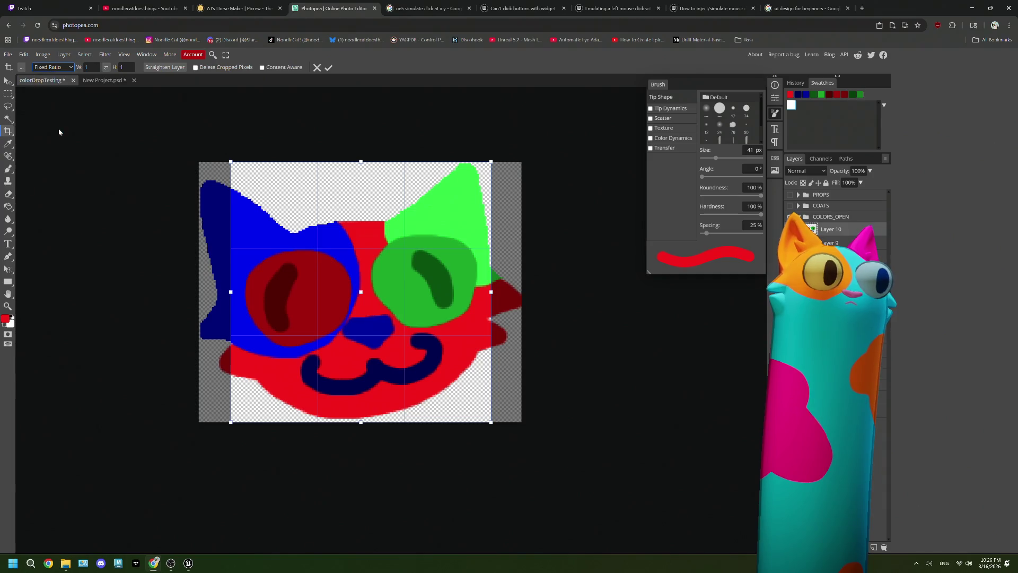
pyautogui.click(59, 68)
pyautogui.click(61, 92)
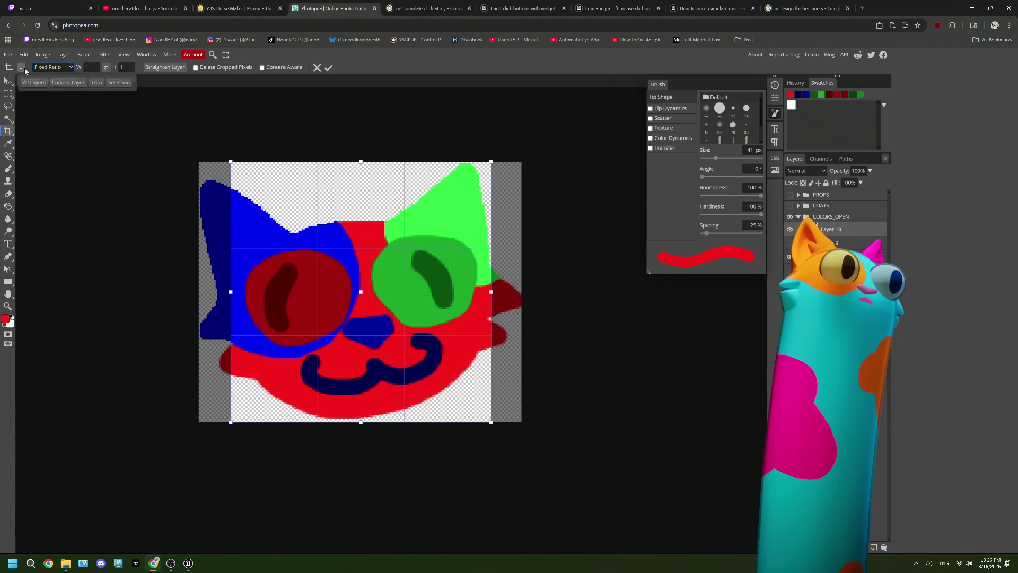
pyautogui.click(72, 69)
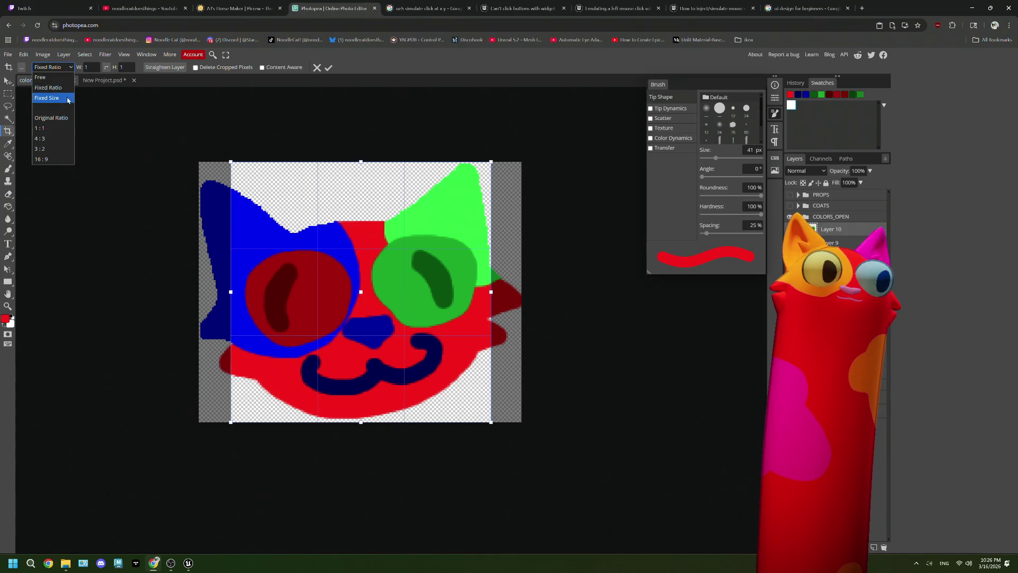
pyautogui.click(57, 133)
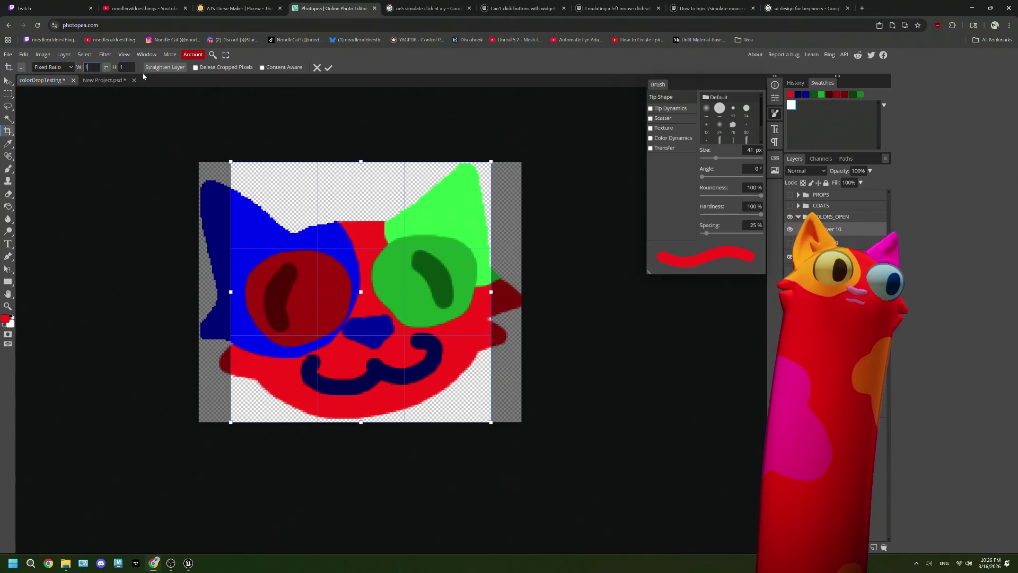
# Drag out and enlarge a square crop box around the image, then cancel the crop
pyautogui.moveTo(491, 422)
pyautogui.mouseDown()
pyautogui.moveTo(578, 525)
pyautogui.moveTo(640, 567)
pyautogui.mouseUp()
pyautogui.scroll(-2, 489, 424)
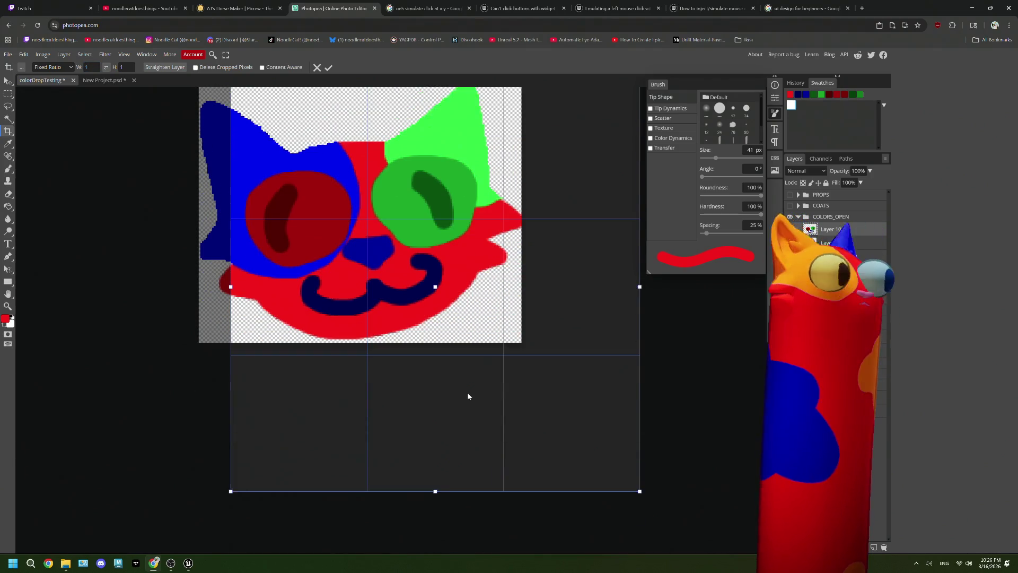
pyautogui.scroll(-5, 466, 393)
pyautogui.scroll(-1, 468, 396)
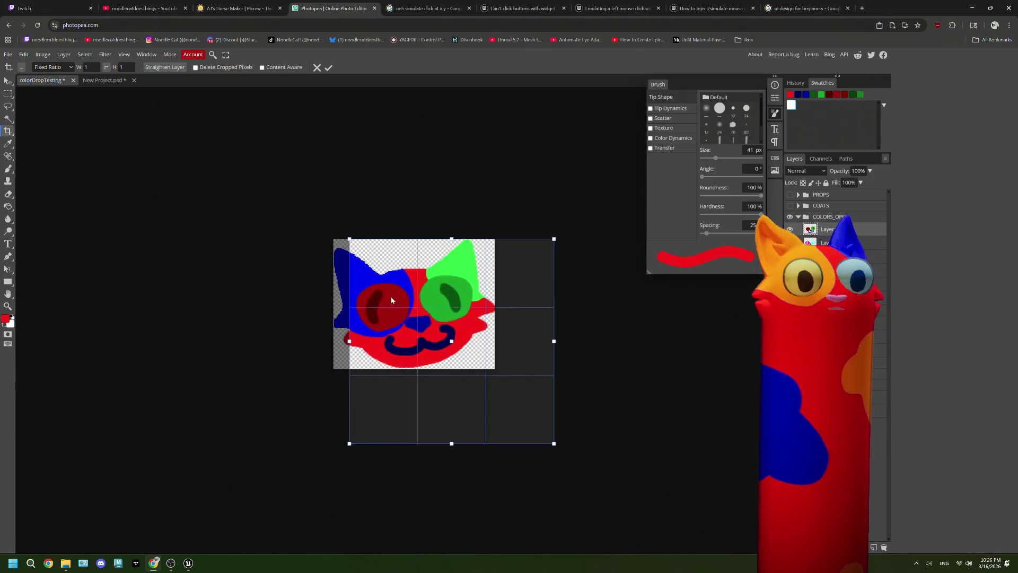
pyautogui.moveTo(348, 237)
pyautogui.mouseDown()
pyautogui.moveTo(249, 171)
pyautogui.moveTo(124, 112)
pyautogui.moveTo(24, 101)
pyautogui.mouseUp()
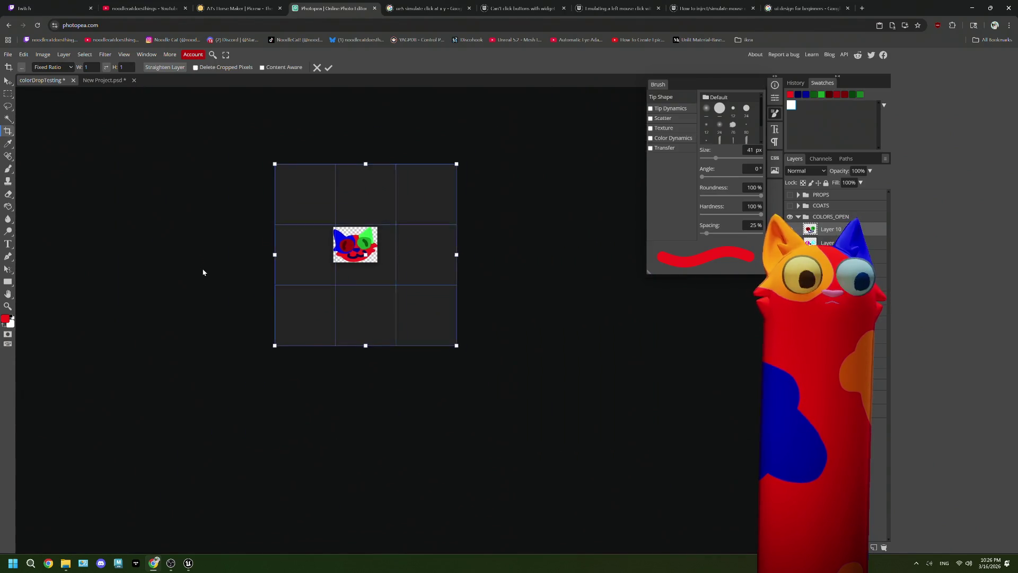
pyautogui.moveTo(276, 346); pyautogui.dragTo(268, 352)
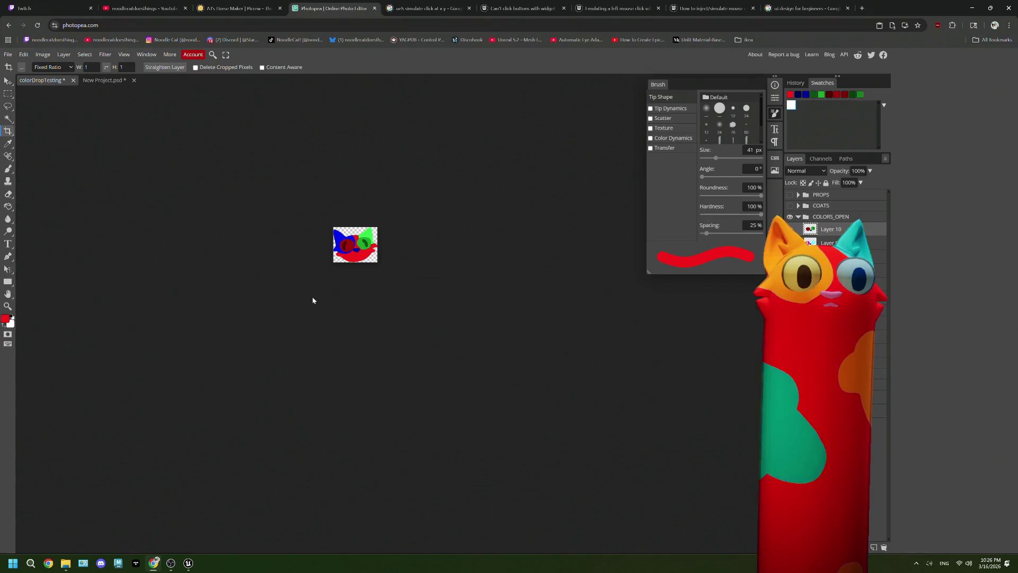
pyautogui.click(317, 67)
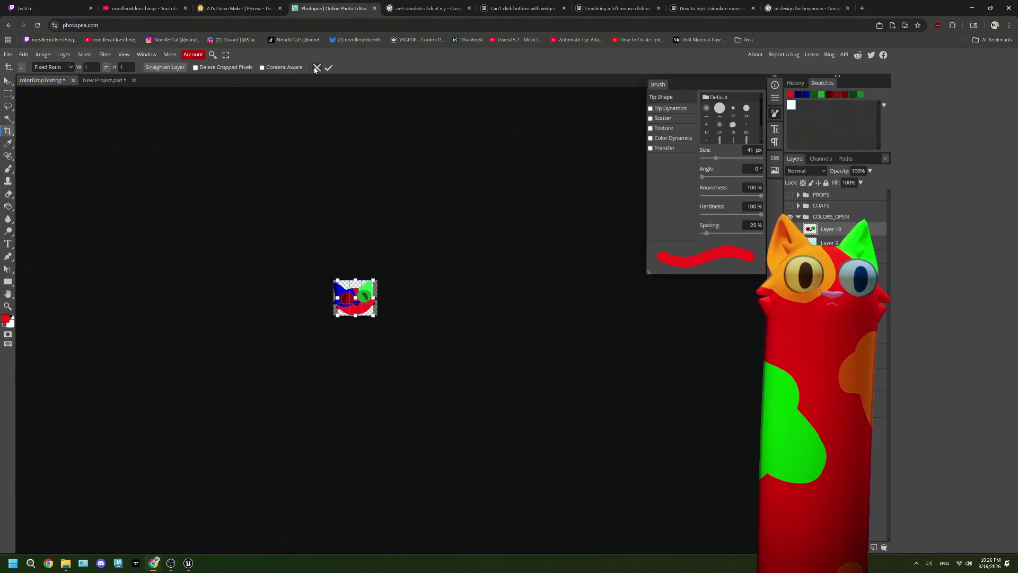
pyautogui.click(315, 70)
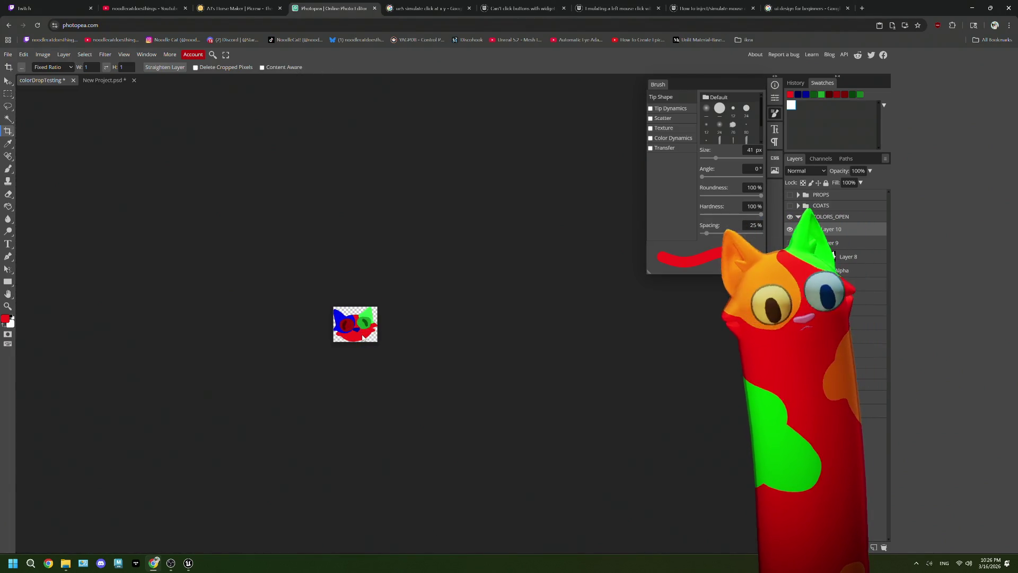
# Re-crop the image, adjusting the crop box's bottom edge, and apply the crop
pyautogui.click(368, 340)
pyautogui.moveTo(362, 339)
pyautogui.mouseDown()
pyautogui.moveTo(354, 361)
pyautogui.moveTo(355, 346)
pyautogui.mouseUp()
pyautogui.press('Return')
pyautogui.scroll(2, 356, 340)
pyautogui.scroll(-5, 358, 342)
pyautogui.scroll(8, 355, 305)
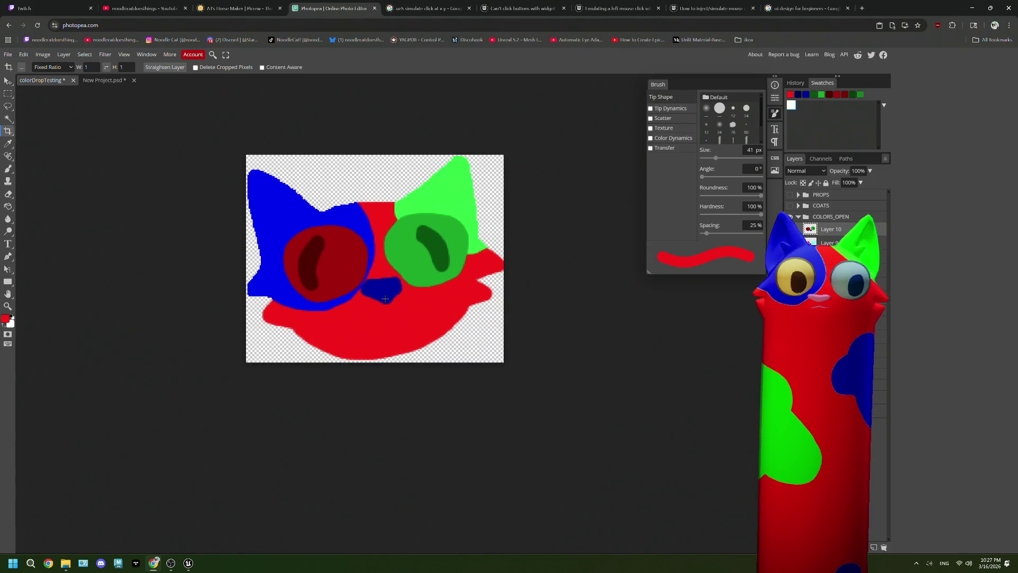
# Sample the nose's dark blue and paint the smiling mouth with a 9 px brush
pyautogui.click(797, 95)
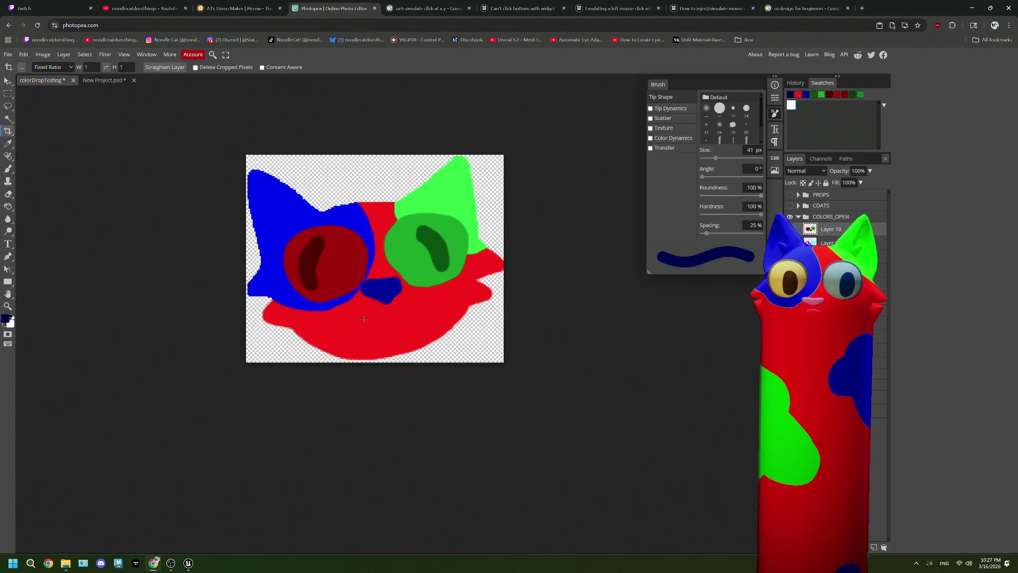
pyautogui.press('b')
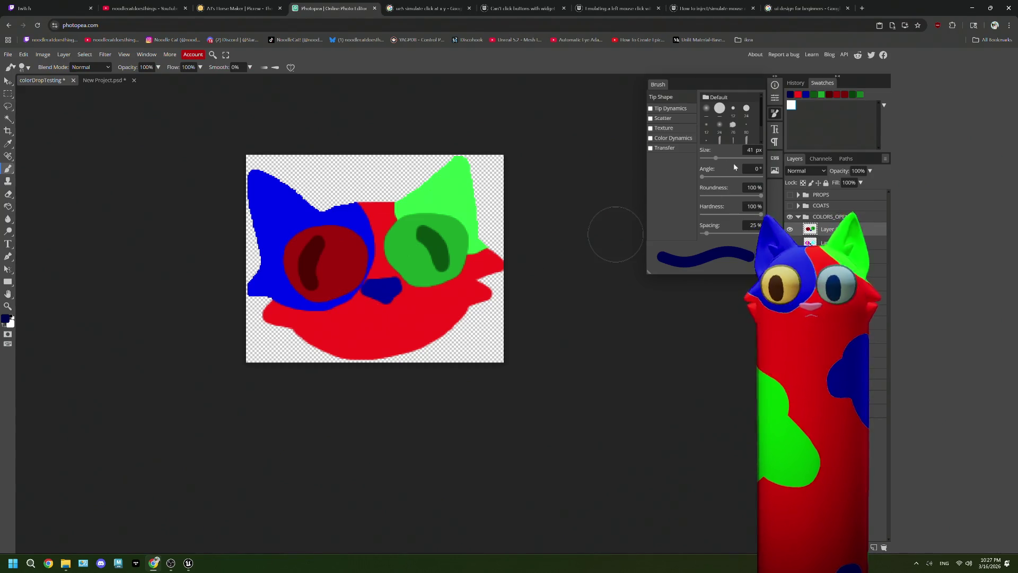
pyautogui.press('[')
pyautogui.press('[')
pyautogui.press('[')
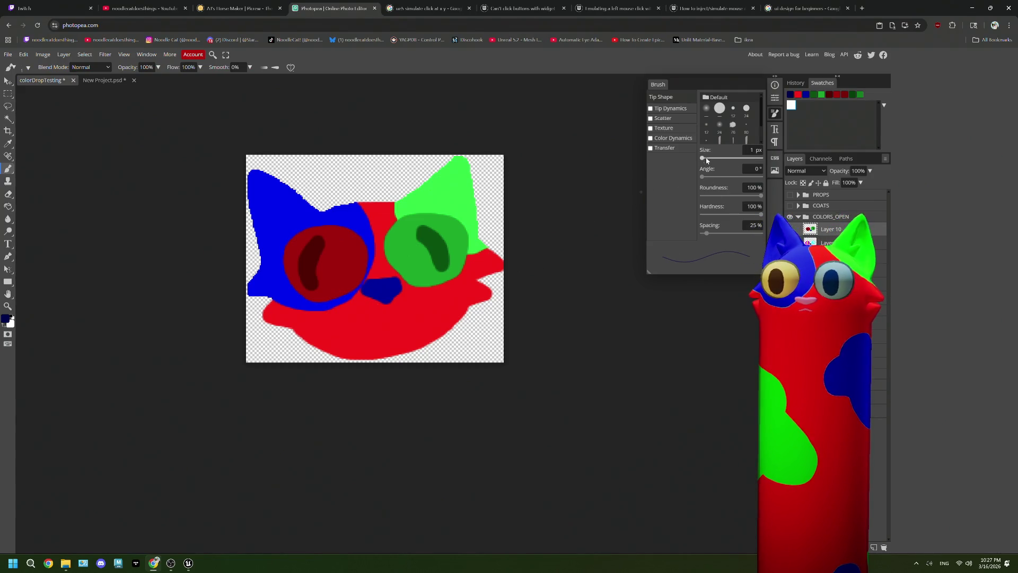
pyautogui.moveTo(702, 158); pyautogui.dragTo(711, 159)
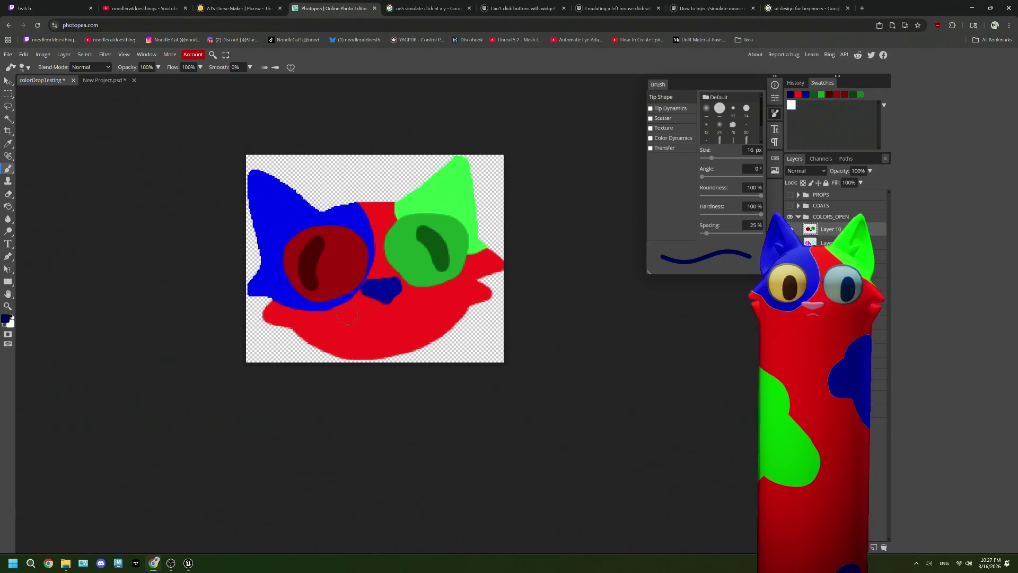
pyautogui.moveTo(710, 158); pyautogui.dragTo(710, 158)
pyautogui.moveTo(339, 308)
pyautogui.mouseDown()
pyautogui.moveTo(336, 317)
pyautogui.moveTo(372, 326)
pyautogui.moveTo(416, 324)
pyautogui.moveTo(425, 305)
pyautogui.mouseUp()
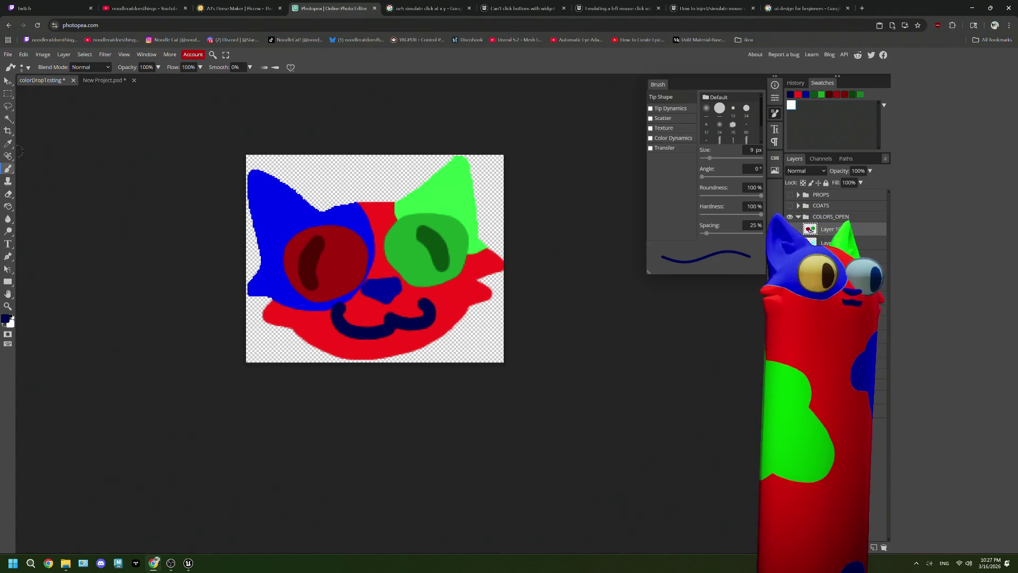
# Enlarge the canvas to 1080 px square via Canvas Size and zoom out to view it
pyautogui.click(23, 55)
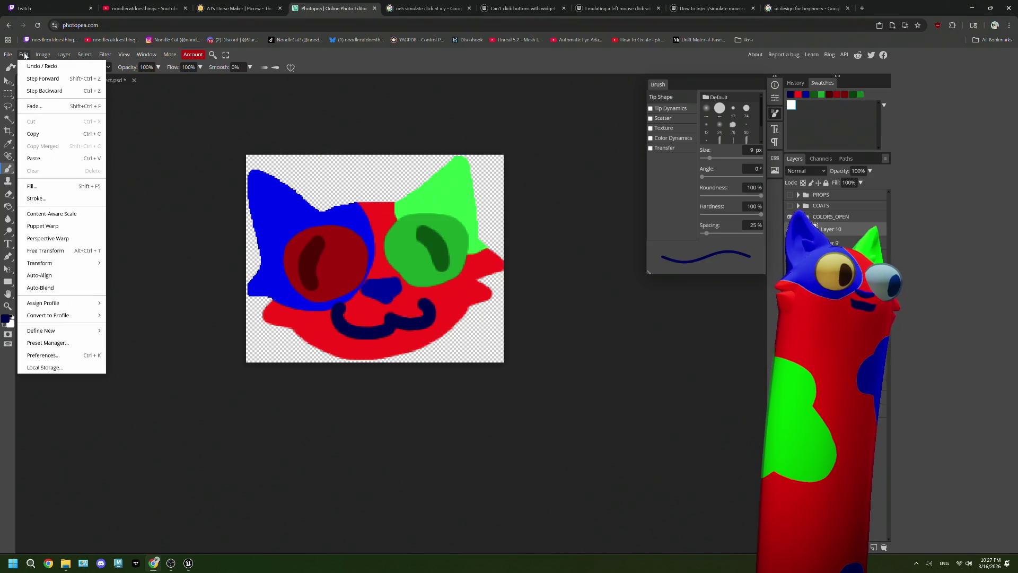
pyautogui.moveTo(40, 55)
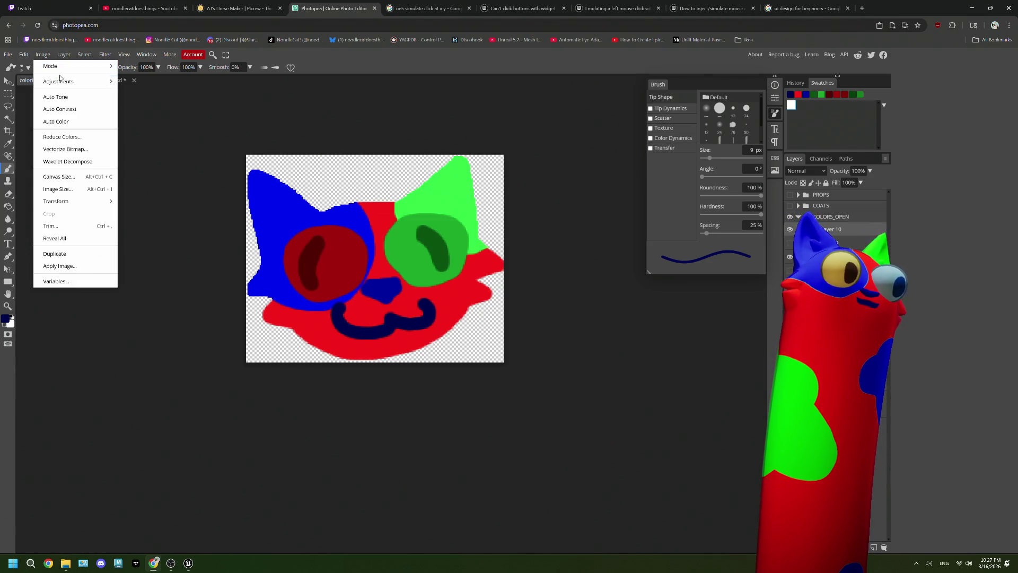
pyautogui.moveTo(65, 82)
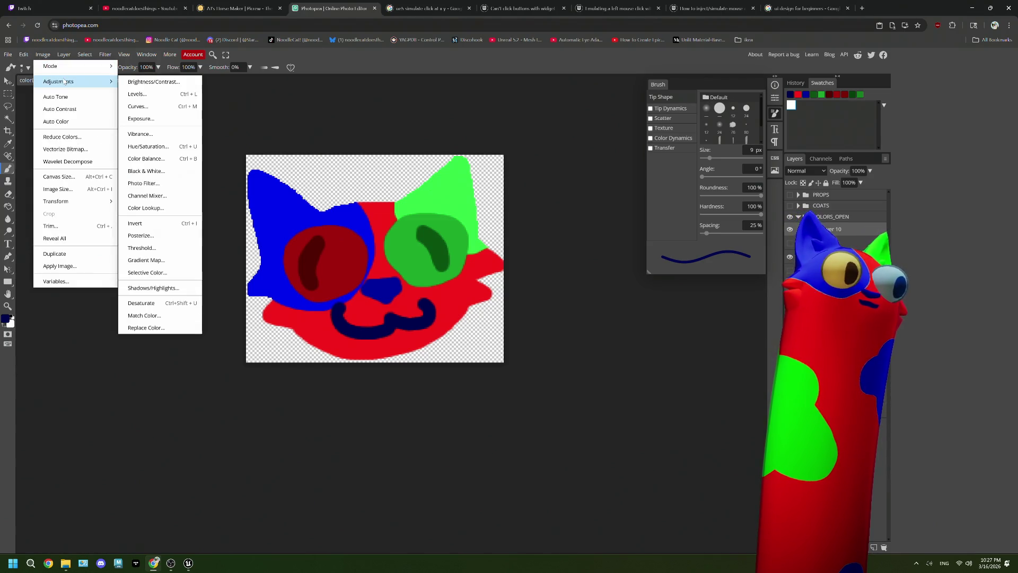
pyautogui.click(79, 177)
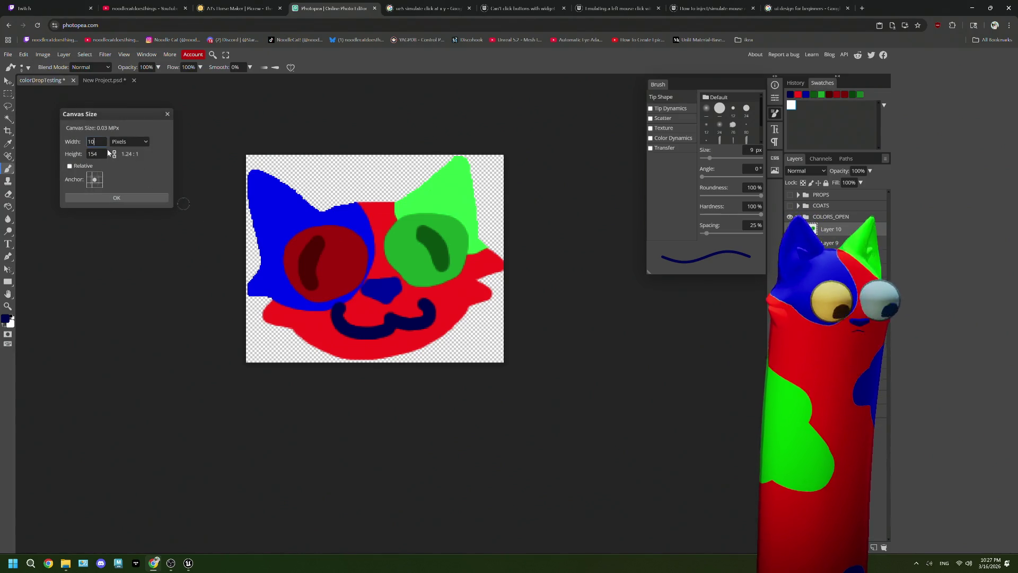
pyautogui.write('108080')
pyautogui.click(133, 194)
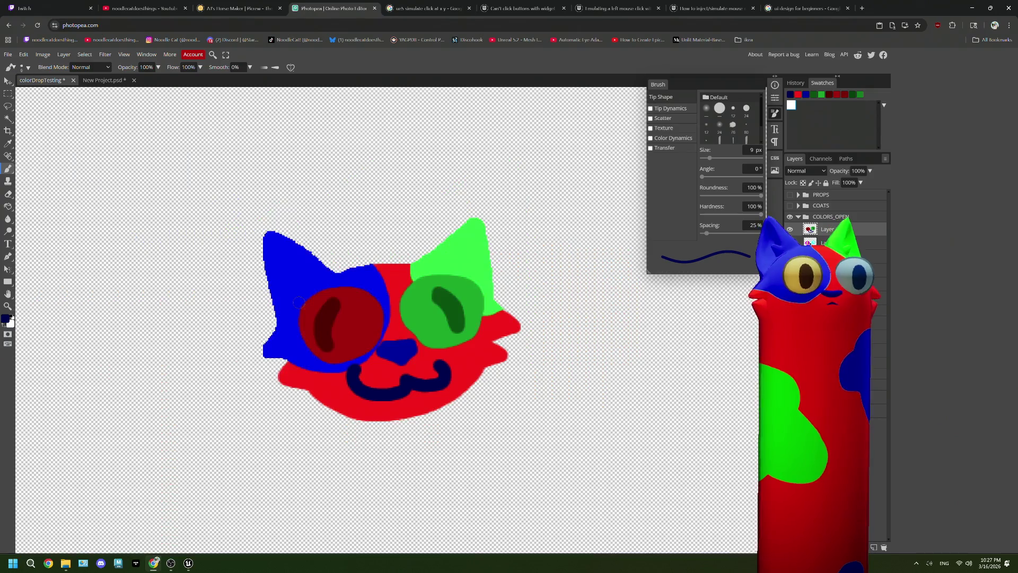
pyautogui.scroll(-8, 299, 302)
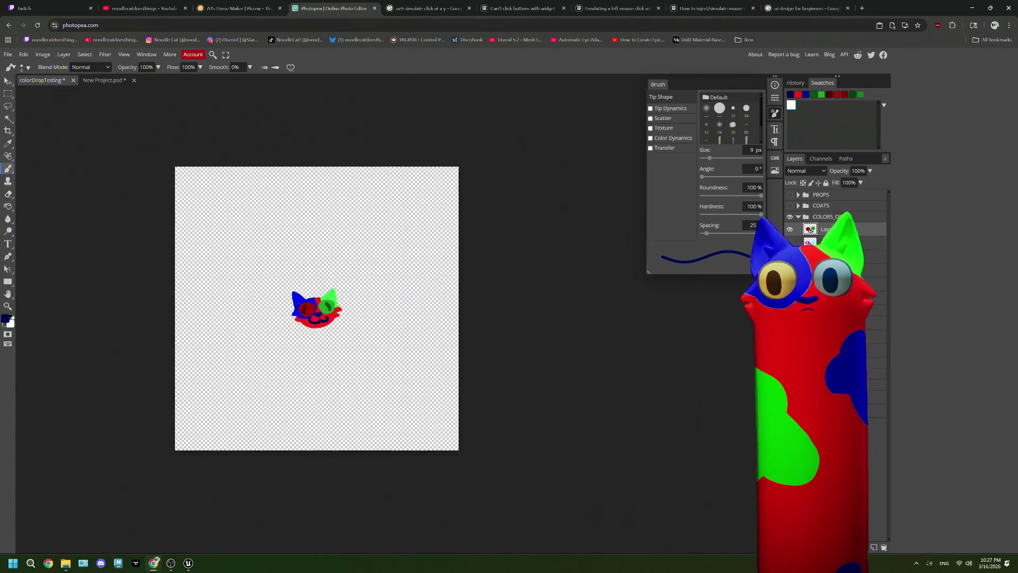
pyautogui.scroll(-1, 298, 308)
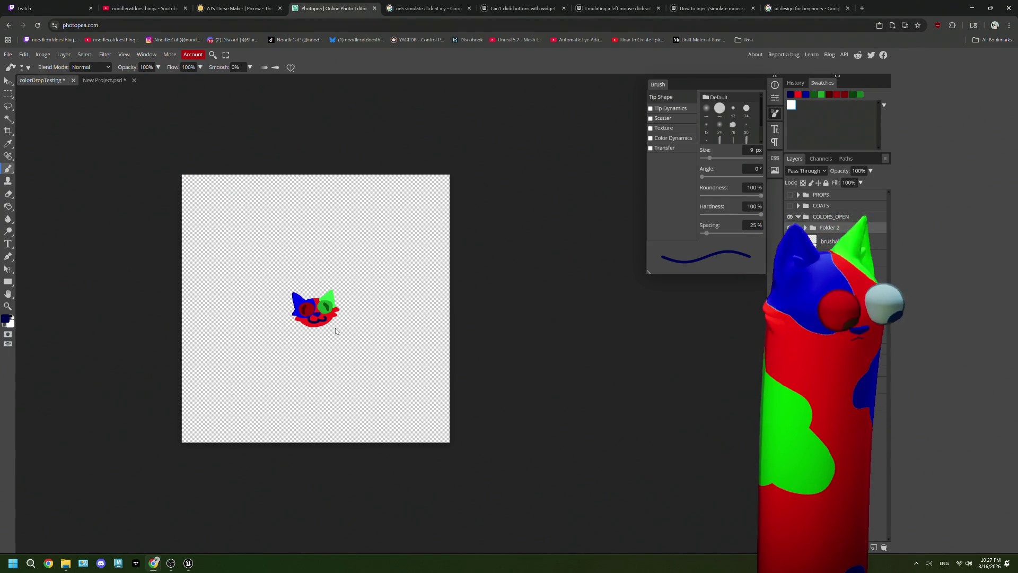
# Scale the cat face up to fill the canvas and add a new blank layer
pyautogui.click(8, 80)
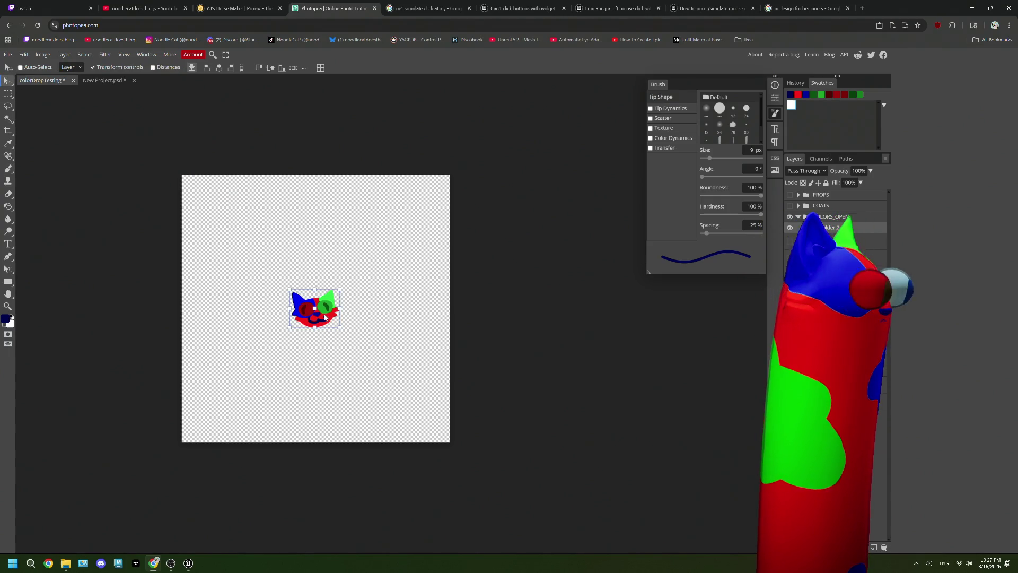
pyautogui.moveTo(339, 329)
pyautogui.mouseDown()
pyautogui.moveTo(448, 414)
pyautogui.moveTo(436, 420)
pyautogui.mouseUp()
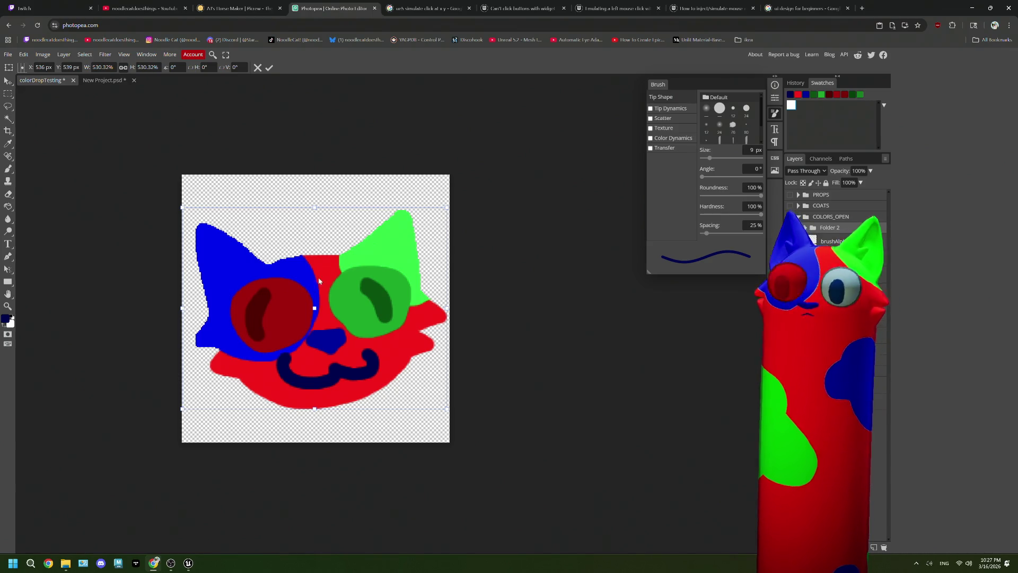
pyautogui.click(872, 547)
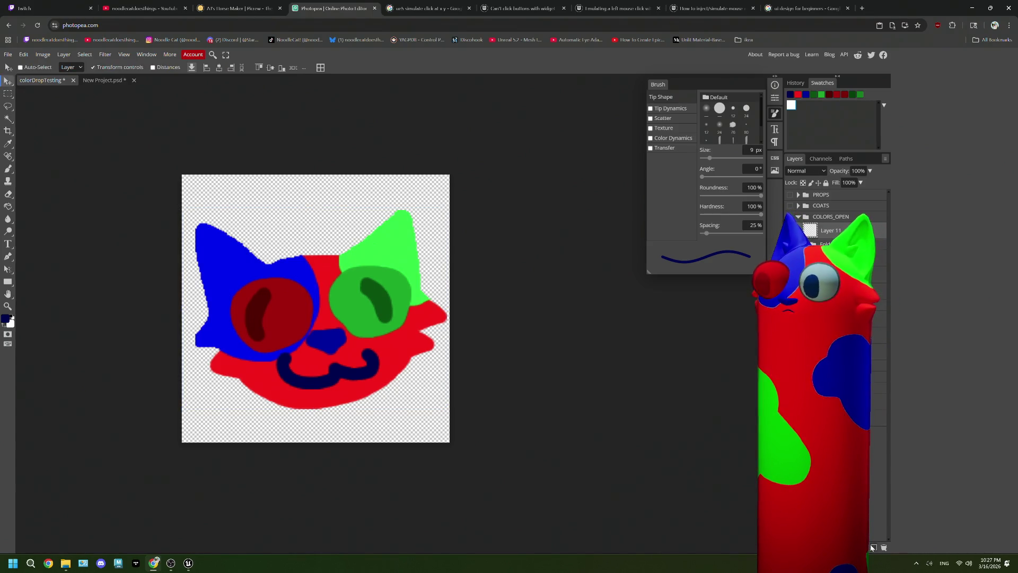
# Fade the cat artwork folder to 45% opacity and pick pure red in the Color Picker
pyautogui.scroll(10, 357, 307)
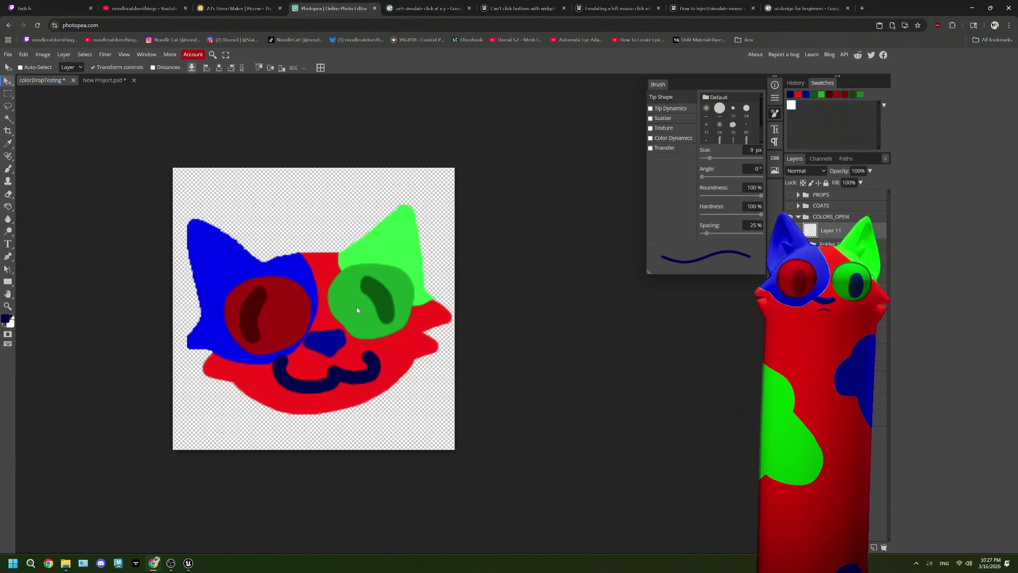
pyautogui.scroll(-10, 356, 309)
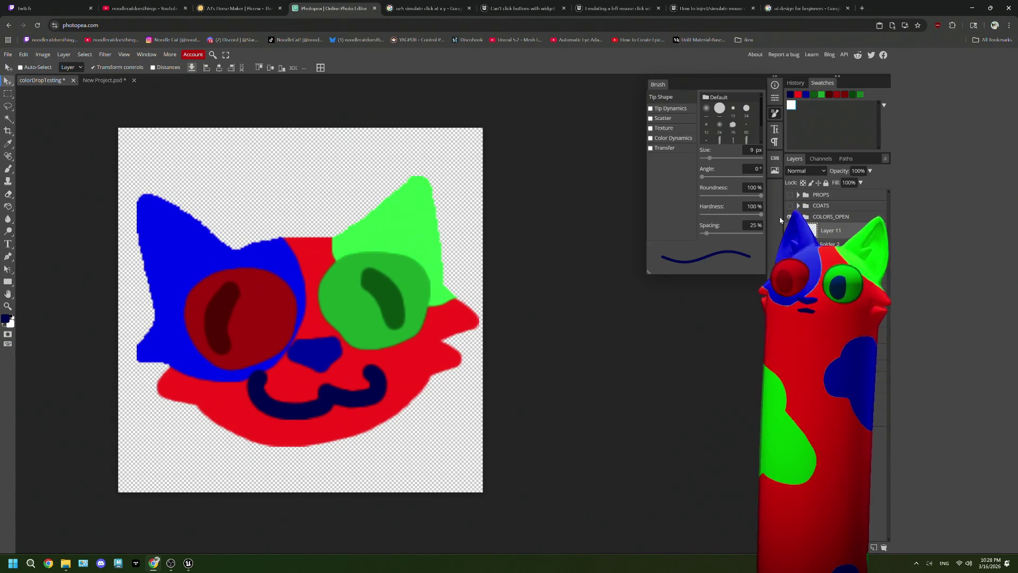
pyautogui.click(837, 244)
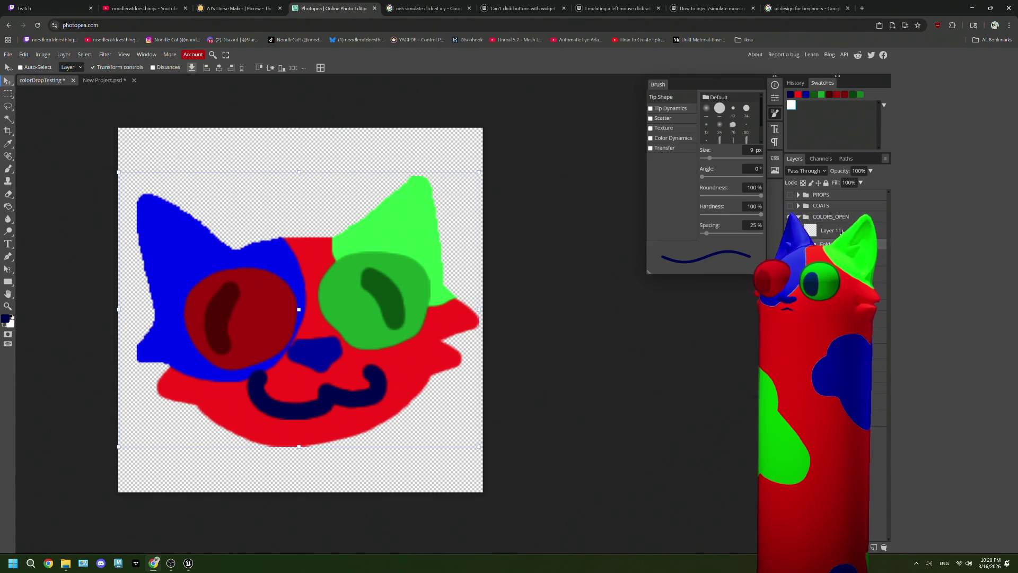
pyautogui.moveTo(862, 185); pyautogui.dragTo(848, 205)
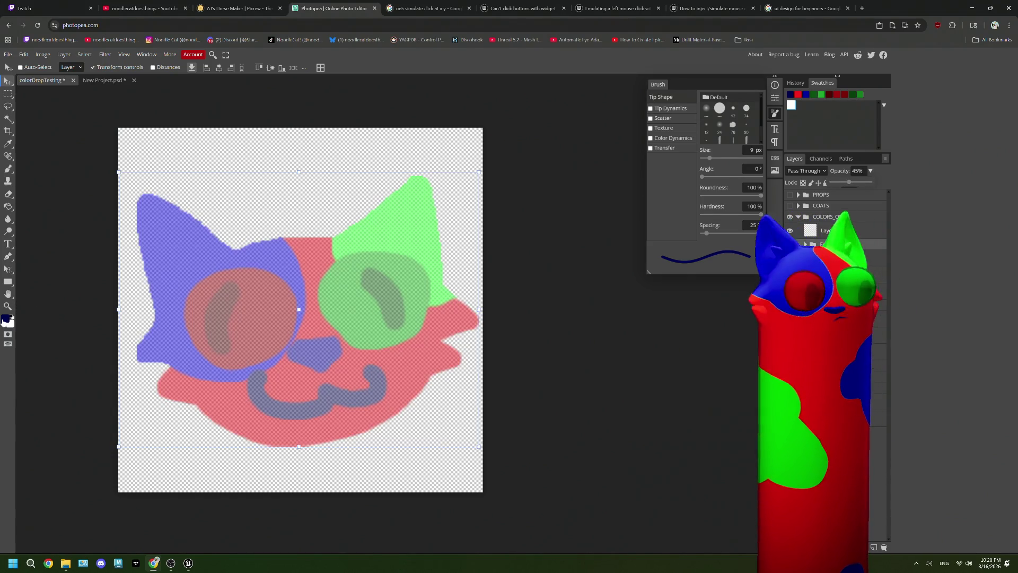
pyautogui.click(4, 319)
pyautogui.click(183, 245)
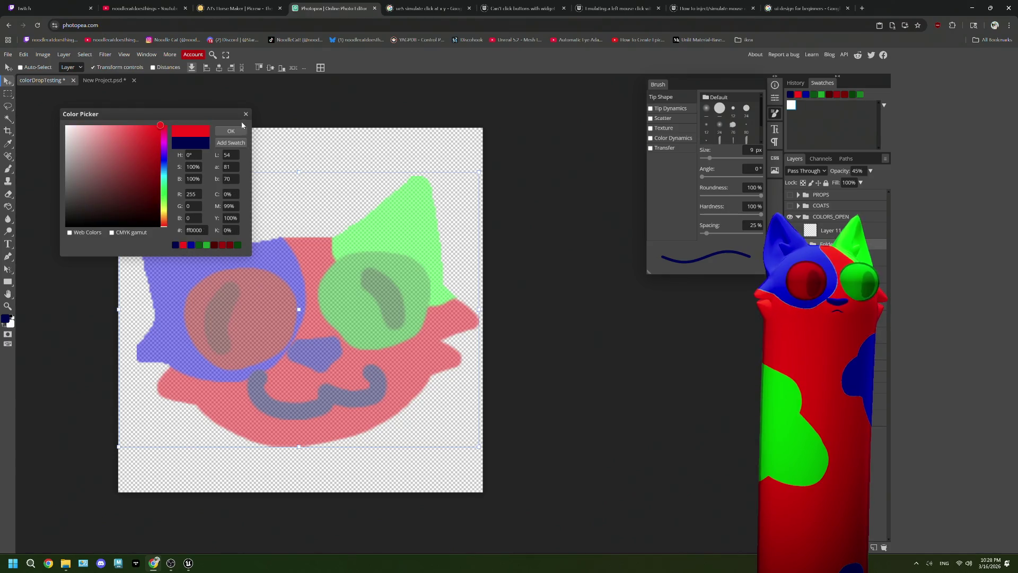
# Confirm red ff0000, target the blank Layer 11, and switch to the Brush tool
pyautogui.click(237, 131)
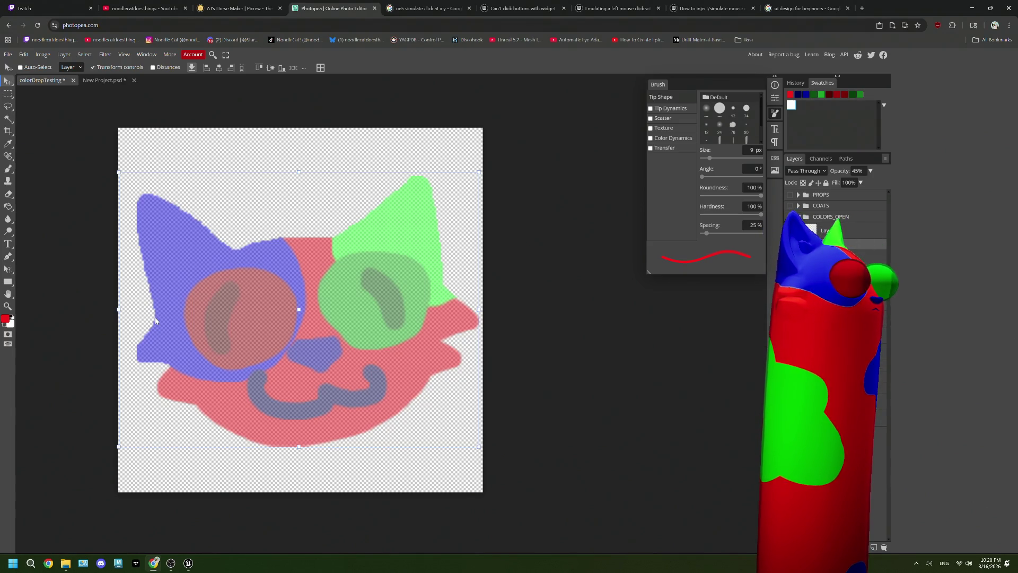
pyautogui.keyDown('ctrl'); pyautogui.click(208, 311); pyautogui.keyUp('ctrl')
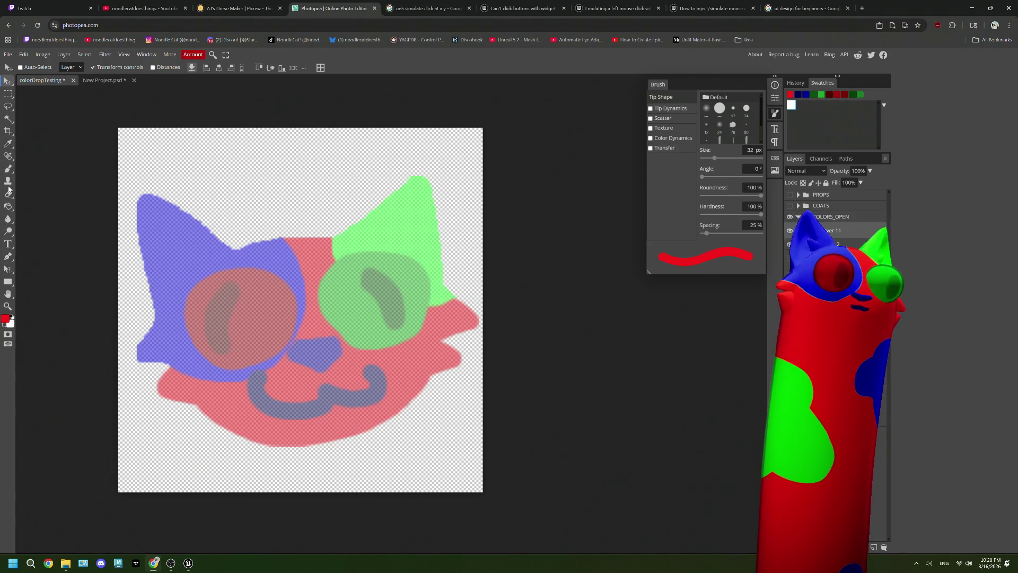
pyautogui.click(8, 169)
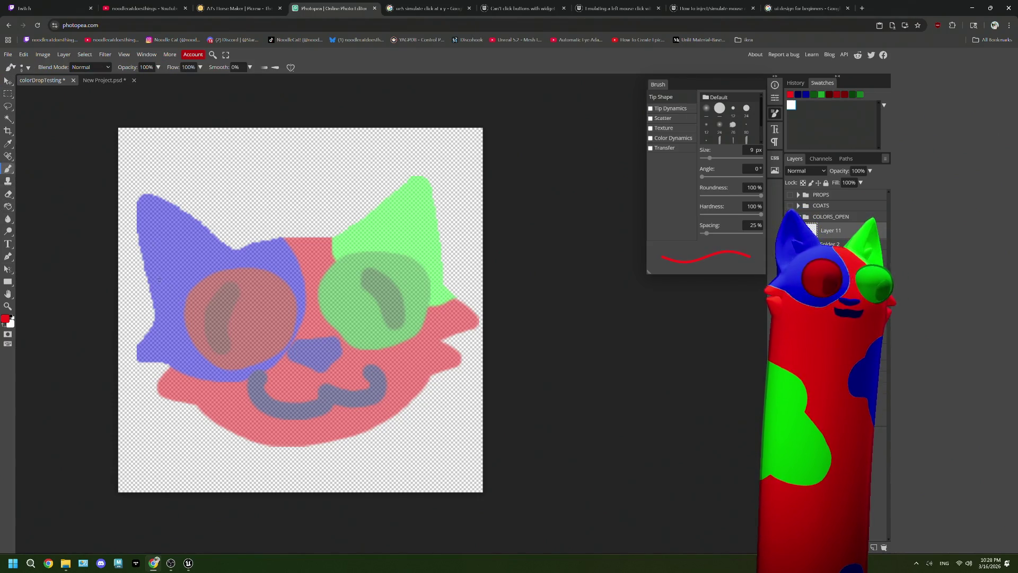
# Trace a 47 px red outline around the cat head and bucket-fill it solid red
pyautogui.click(716, 159)
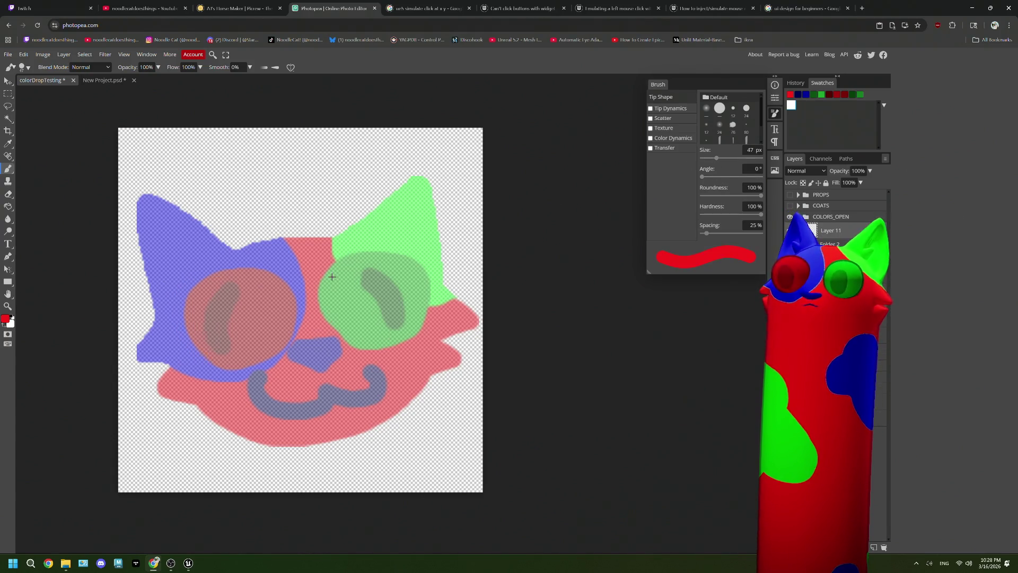
pyautogui.scroll(-2, 308, 281)
pyautogui.moveTo(199, 304)
pyautogui.mouseDown()
pyautogui.moveTo(182, 228)
pyautogui.moveTo(199, 221)
pyautogui.moveTo(265, 260)
pyautogui.moveTo(331, 248)
pyautogui.moveTo(392, 204)
pyautogui.moveTo(413, 292)
pyautogui.moveTo(432, 306)
pyautogui.moveTo(394, 347)
pyautogui.mouseUp()
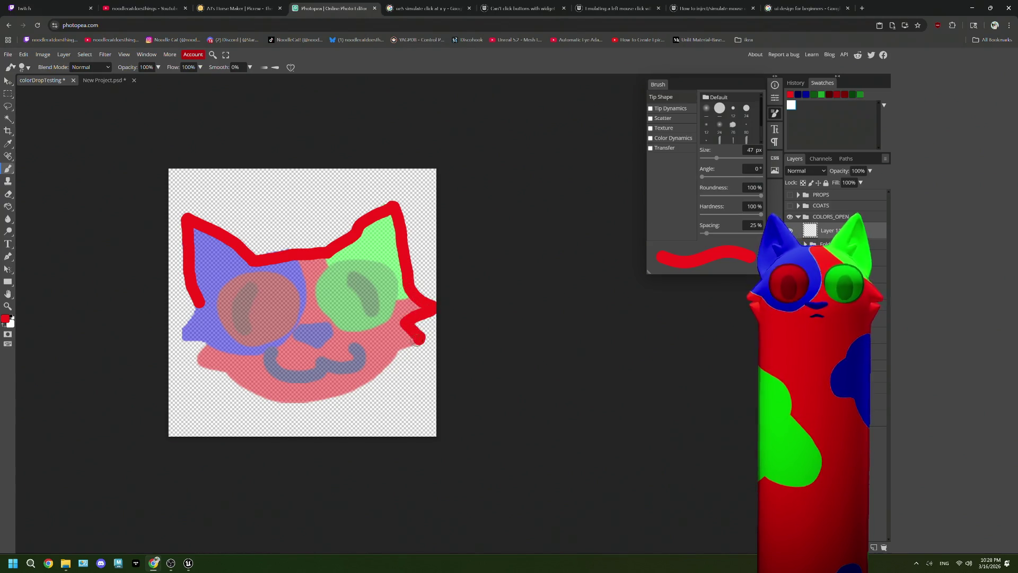
pyautogui.moveTo(199, 303)
pyautogui.mouseDown()
pyautogui.moveTo(177, 340)
pyautogui.moveTo(211, 351)
pyautogui.moveTo(249, 395)
pyautogui.moveTo(350, 401)
pyautogui.moveTo(398, 356)
pyautogui.mouseUp()
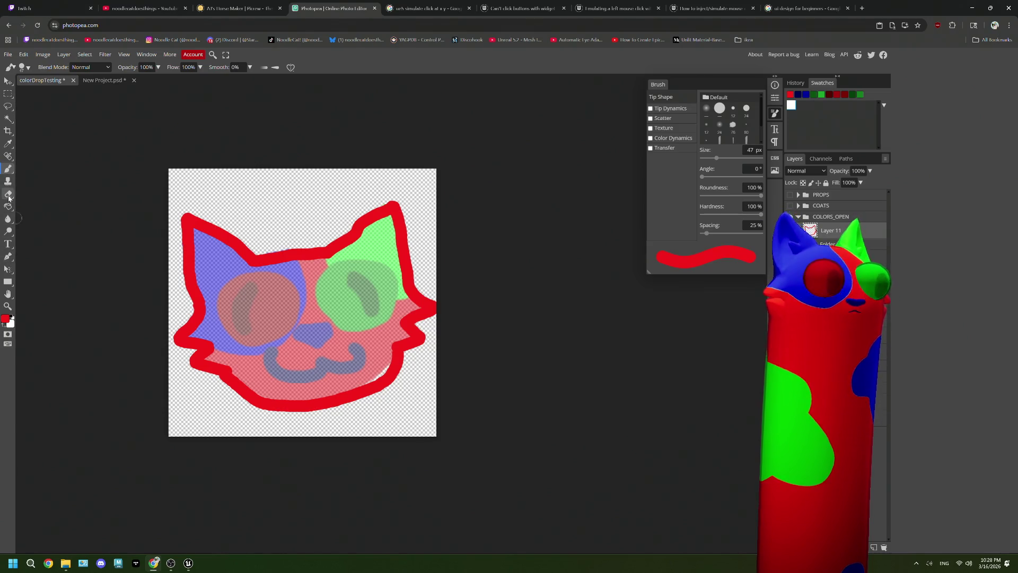
pyautogui.click(8, 207)
pyautogui.click(291, 314)
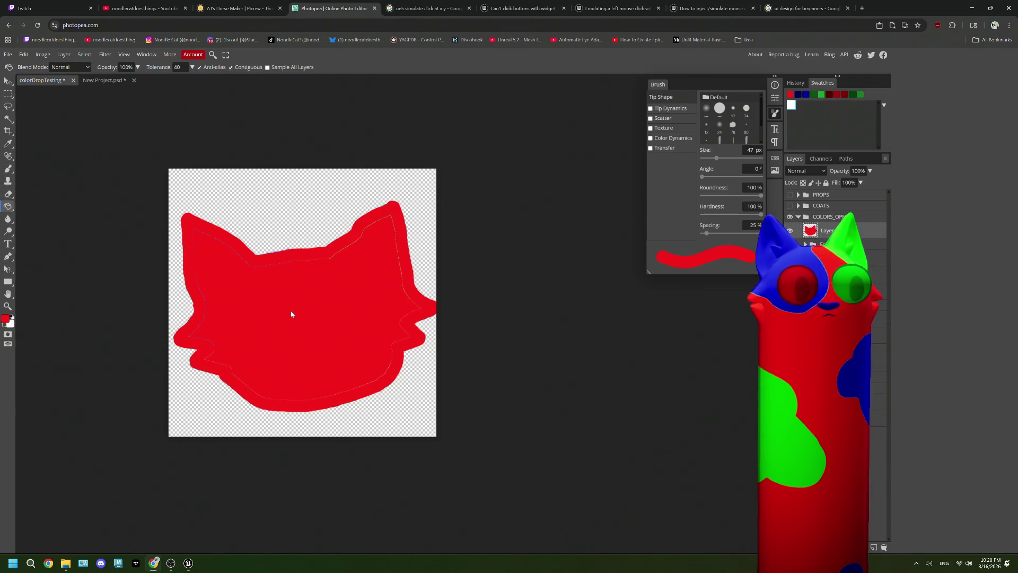
# Magic-wand select the red silhouette and add it as Layer 11's layer mask
pyautogui.press('w')
pyautogui.click(409, 412)
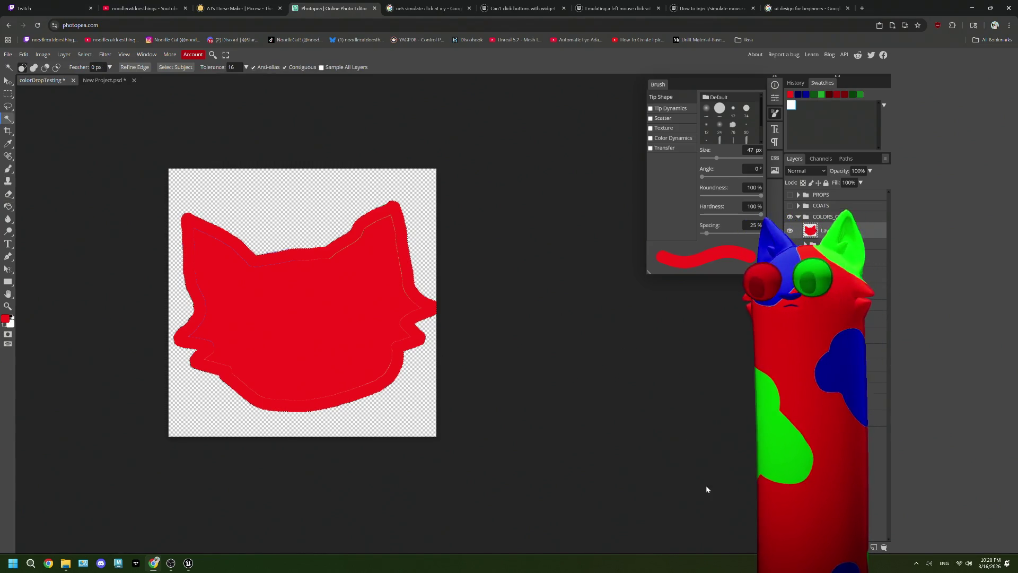
pyautogui.click(844, 547)
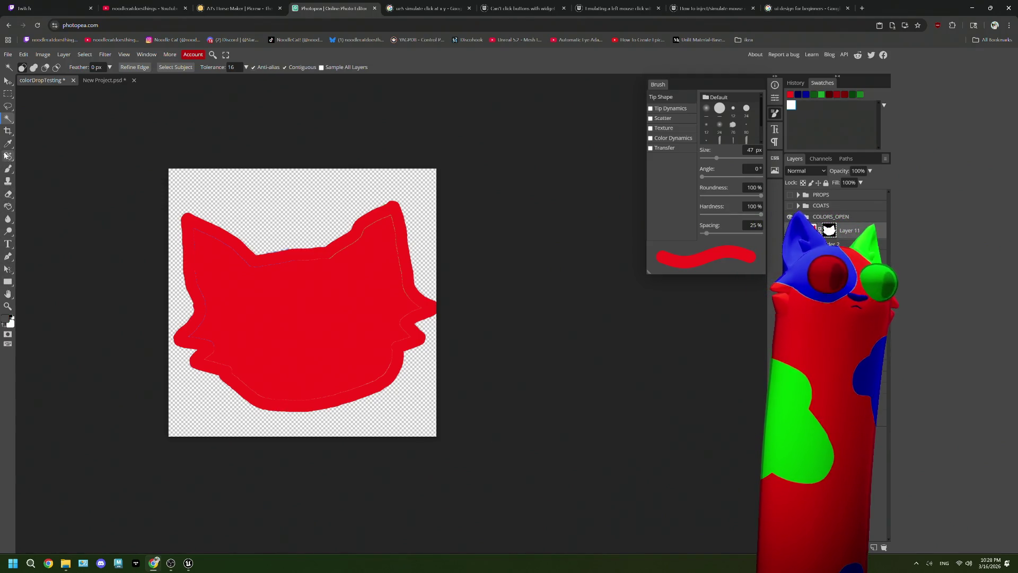
pyautogui.click(9, 168)
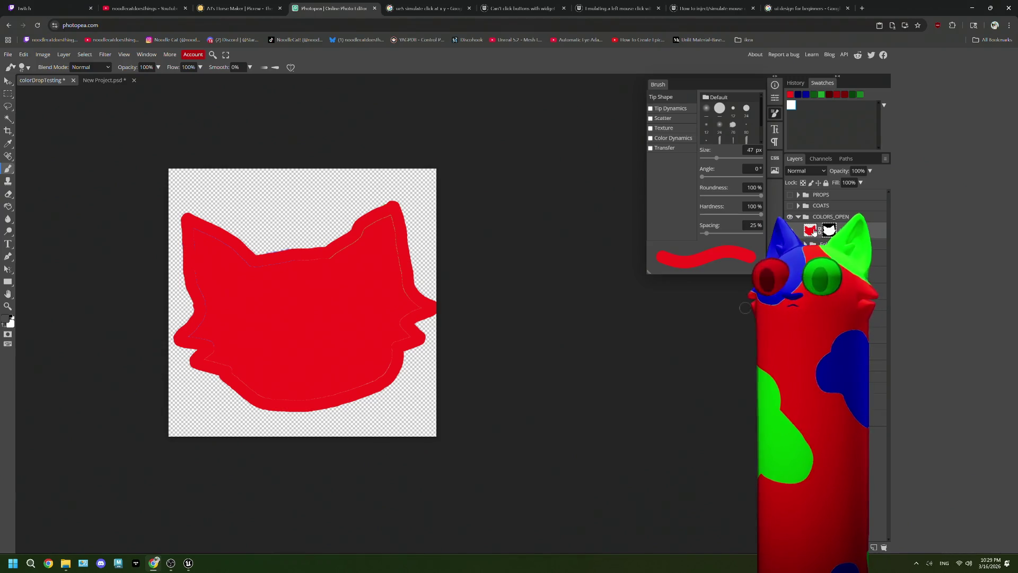
# Restore red as the paint colour and brush over the pale seam along the right ear
pyautogui.keyDown('alt'); pyautogui.click(210, 349); pyautogui.keyUp('alt')
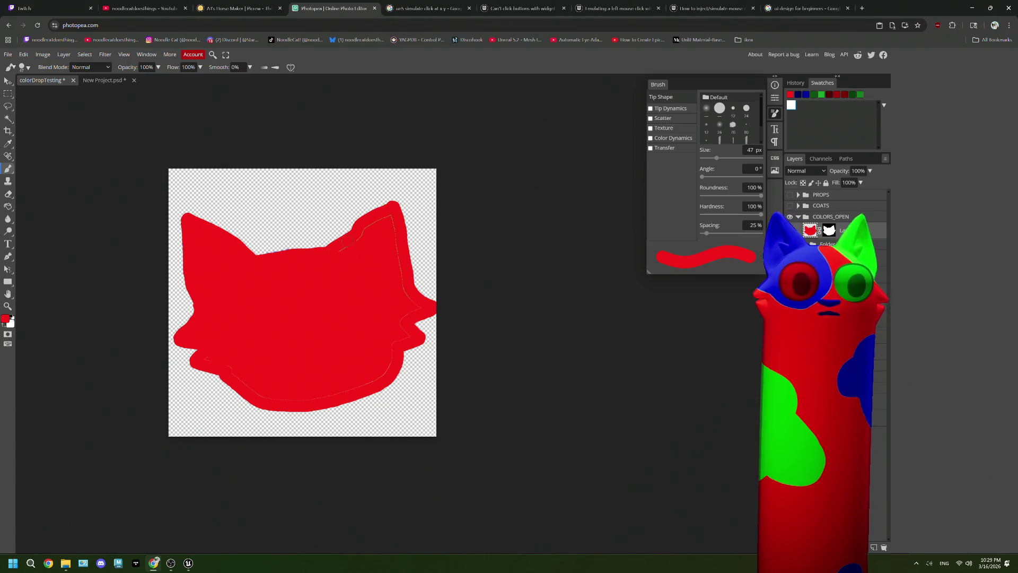
pyautogui.moveTo(385, 223)
pyautogui.mouseDown()
pyautogui.moveTo(415, 308)
pyautogui.moveTo(399, 366)
pyautogui.moveTo(318, 403)
pyautogui.moveTo(262, 396)
pyautogui.moveTo(225, 374)
pyautogui.mouseUp()
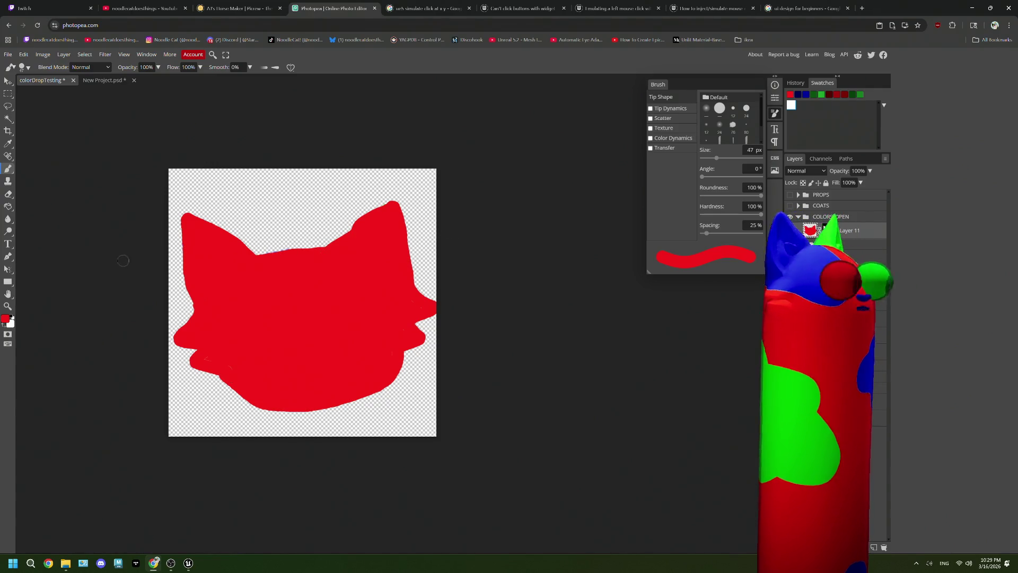
pyautogui.click(5, 319)
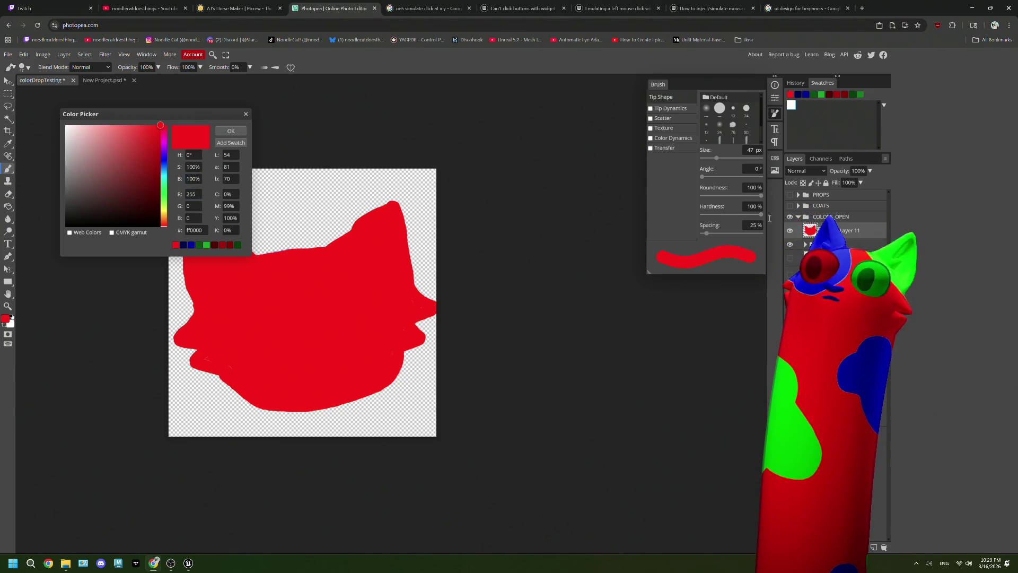
# Set the painting colour to pure green 00ff00 by zeroing the blue value
pyautogui.click(165, 185)
pyautogui.doubleClick(189, 218)
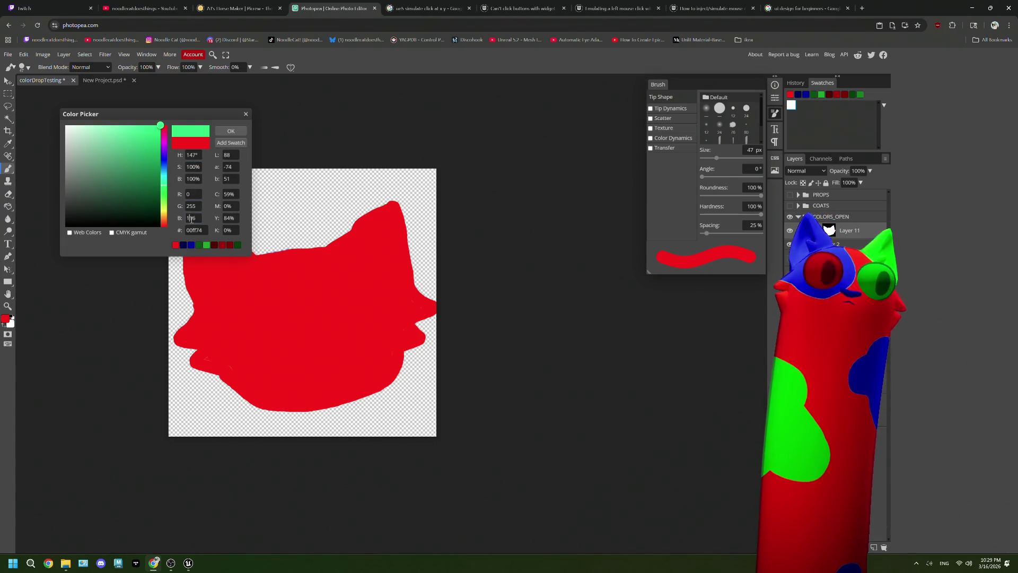
pyautogui.write('0')
pyautogui.press('Tab')
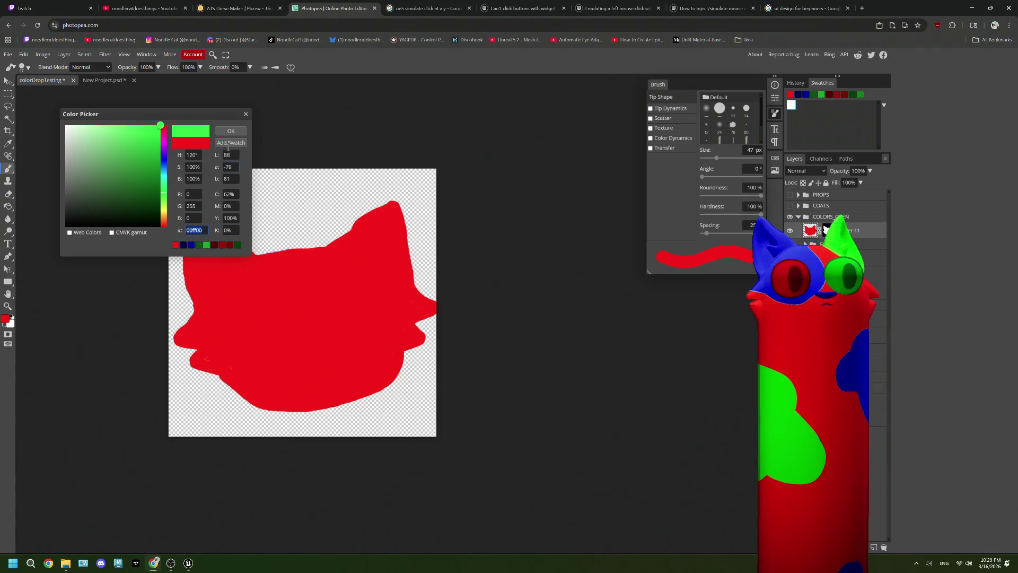
pyautogui.click(231, 131)
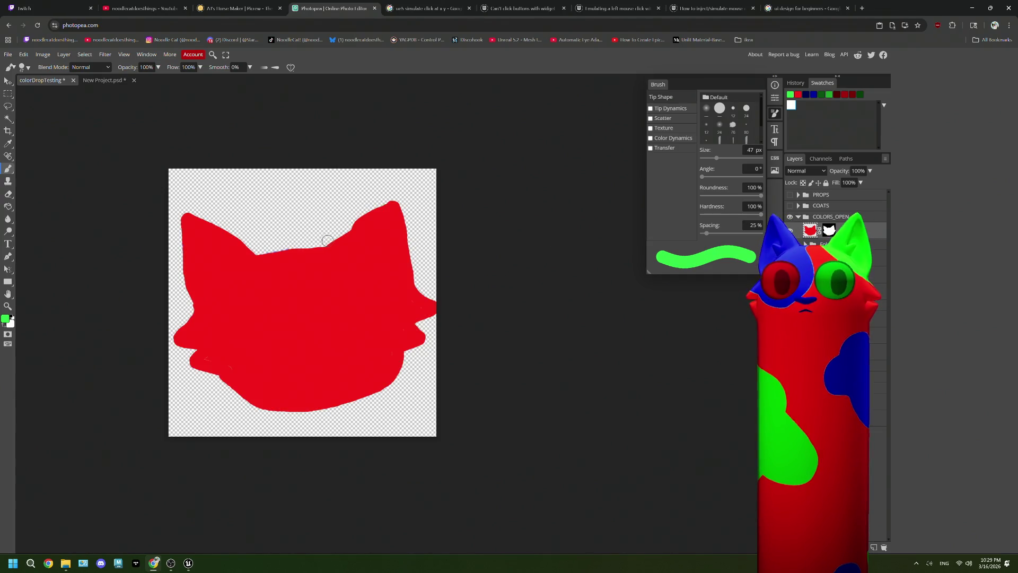
# Paint the cat's right ear solid green, redoing the first stroke
pyautogui.moveTo(329, 237)
pyautogui.mouseDown()
pyautogui.moveTo(359, 273)
pyautogui.moveTo(418, 270)
pyautogui.mouseUp()
pyautogui.hotkey('ctrl', 'z')
pyautogui.moveTo(329, 238)
pyautogui.mouseDown()
pyautogui.moveTo(332, 261)
pyautogui.moveTo(415, 287)
pyautogui.mouseUp()
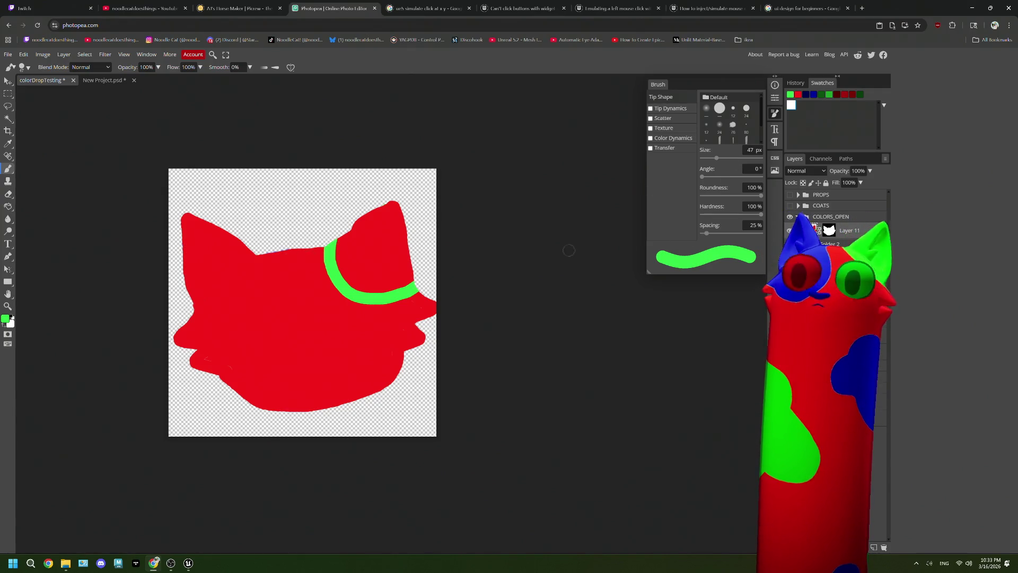
pyautogui.moveTo(337, 242)
pyautogui.mouseDown()
pyautogui.moveTo(391, 205)
pyautogui.moveTo(410, 280)
pyautogui.moveTo(359, 288)
pyautogui.moveTo(341, 265)
pyautogui.moveTo(403, 271)
pyautogui.moveTo(395, 211)
pyautogui.moveTo(348, 244)
pyautogui.moveTo(355, 276)
pyautogui.moveTo(400, 280)
pyautogui.moveTo(384, 261)
pyautogui.moveTo(382, 222)
pyautogui.moveTo(364, 257)
pyautogui.moveTo(378, 232)
pyautogui.moveTo(362, 249)
pyautogui.mouseUp()
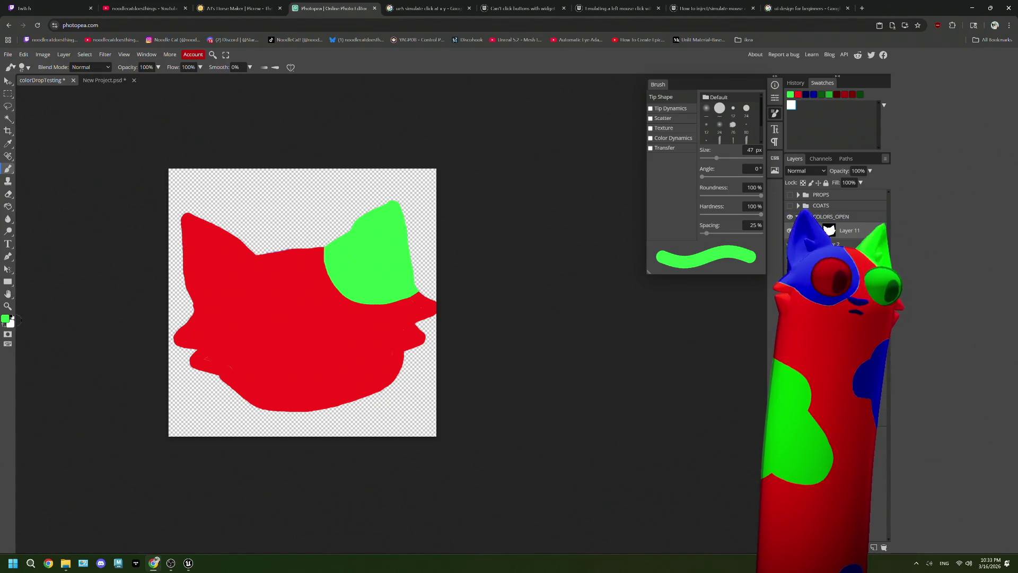
# Open the foreground colour picker and shift the paint hue toward blue 0042ff
pyautogui.click(5, 318)
pyautogui.click(164, 165)
pyautogui.write('0')
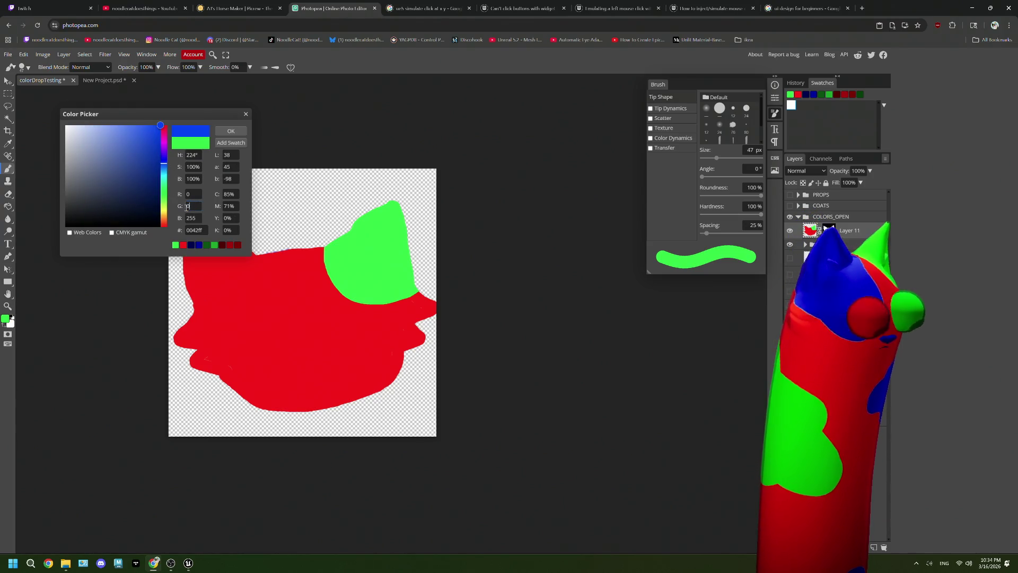
# Set pure blue as the paint colour and brush it over the cat's left ear and side
pyautogui.press('Tab')
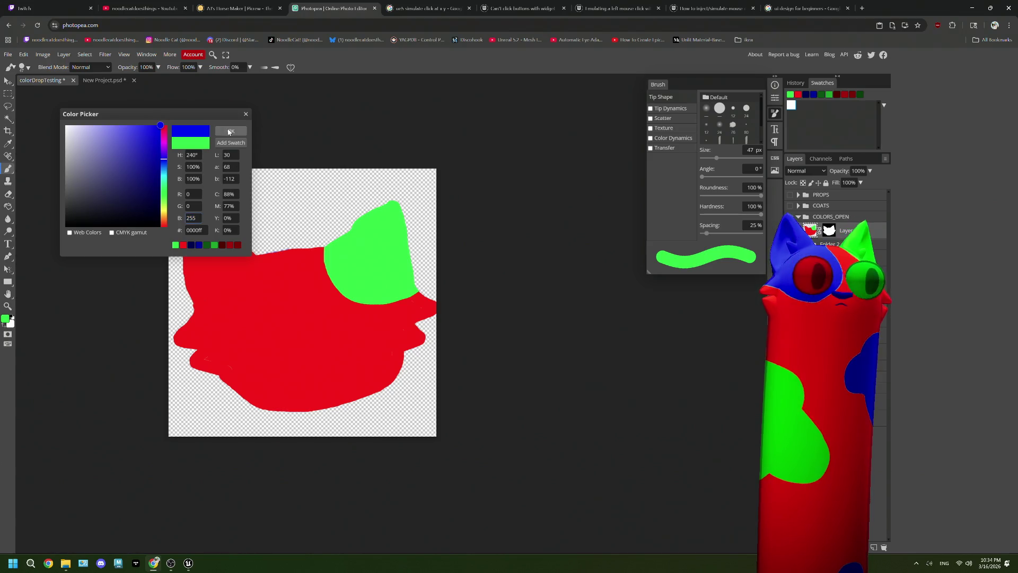
pyautogui.click(230, 131)
pyautogui.moveTo(176, 341)
pyautogui.mouseDown()
pyautogui.moveTo(271, 347)
pyautogui.moveTo(281, 306)
pyautogui.moveTo(266, 248)
pyautogui.moveTo(281, 258)
pyautogui.moveTo(292, 306)
pyautogui.moveTo(280, 248)
pyautogui.mouseUp()
pyautogui.moveTo(288, 302)
pyautogui.mouseDown()
pyautogui.moveTo(278, 346)
pyautogui.moveTo(201, 350)
pyautogui.mouseUp()
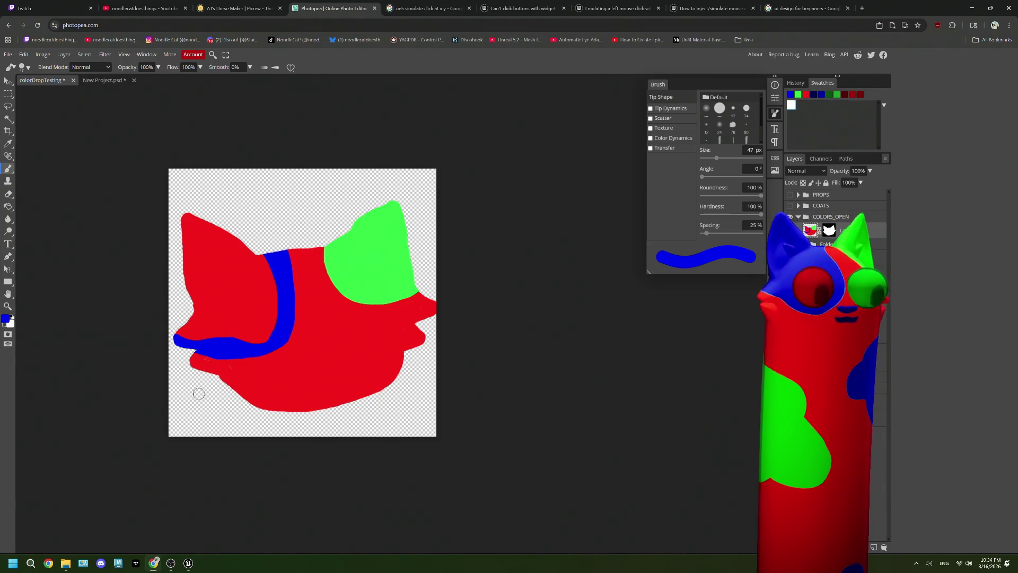
pyautogui.moveTo(177, 331)
pyautogui.mouseDown()
pyautogui.moveTo(201, 311)
pyautogui.moveTo(185, 268)
pyautogui.moveTo(187, 215)
pyautogui.moveTo(254, 254)
pyautogui.moveTo(276, 292)
pyautogui.moveTo(257, 338)
pyautogui.moveTo(192, 338)
pyautogui.moveTo(207, 303)
pyautogui.moveTo(191, 225)
pyautogui.moveTo(260, 268)
pyautogui.moveTo(267, 314)
pyautogui.moveTo(241, 331)
pyautogui.moveTo(196, 331)
pyautogui.moveTo(210, 271)
pyautogui.moveTo(194, 237)
pyautogui.moveTo(254, 273)
pyautogui.moveTo(233, 275)
pyautogui.moveTo(213, 259)
pyautogui.moveTo(207, 317)
pyautogui.moveTo(214, 328)
pyautogui.moveTo(255, 320)
pyautogui.moveTo(263, 305)
pyautogui.moveTo(246, 294)
pyautogui.moveTo(252, 281)
pyautogui.moveTo(223, 310)
pyautogui.moveTo(240, 316)
pyautogui.mouseUp()
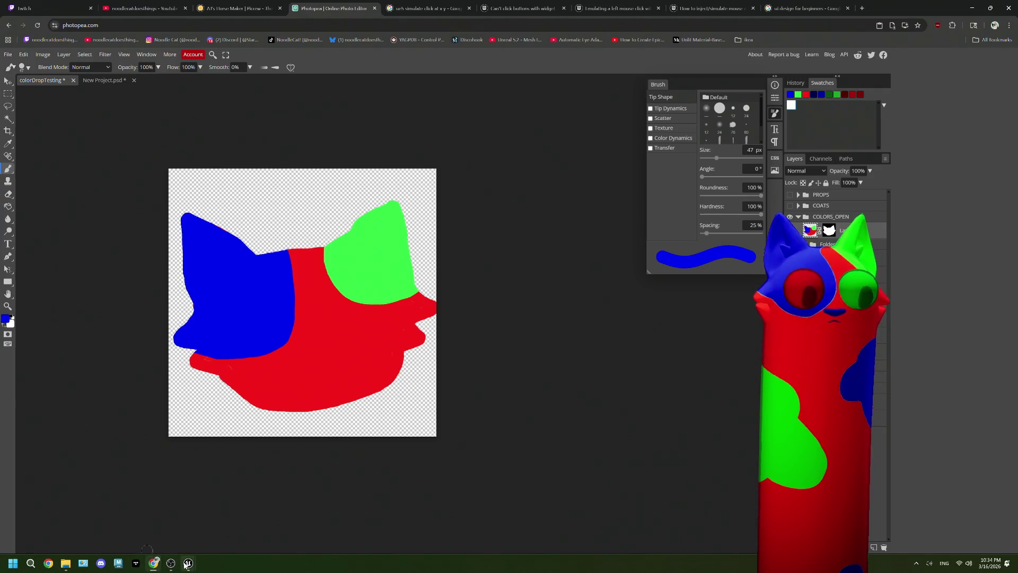
pyautogui.moveTo(188, 563)
pyautogui.moveTo(165, 539)
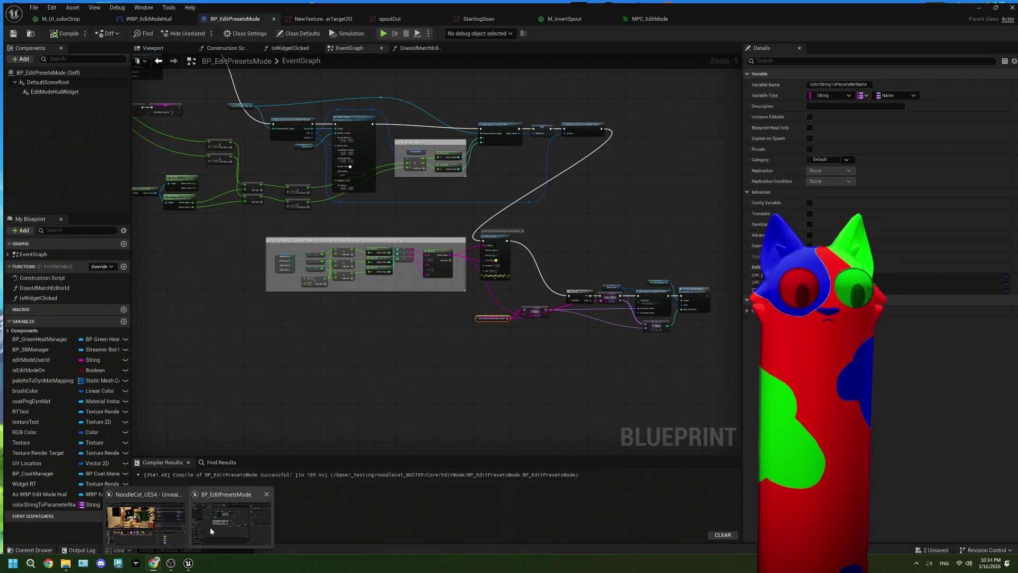
pyautogui.click(170, 524)
pyautogui.moveTo(188, 562)
pyautogui.click(230, 522)
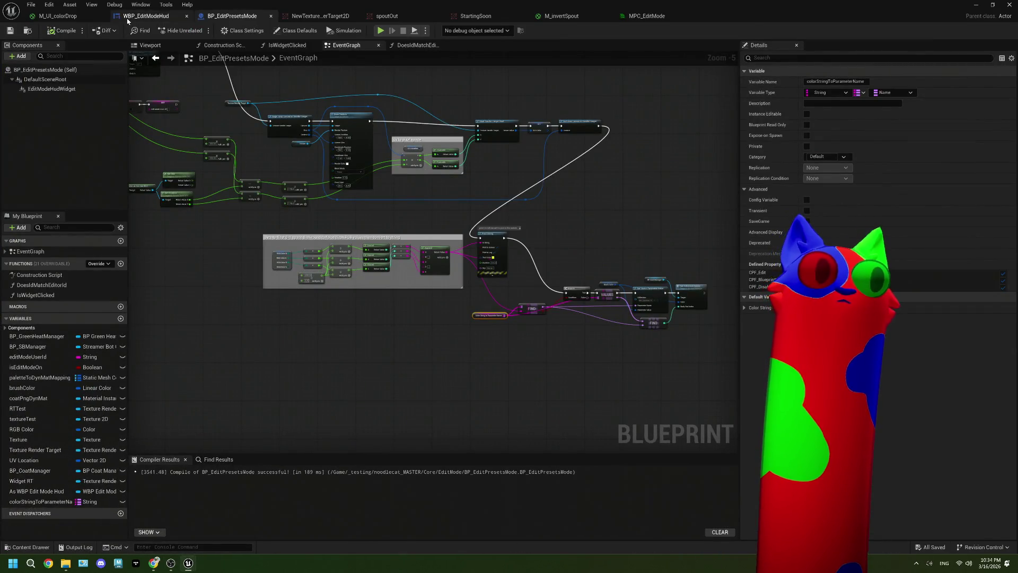
pyautogui.click(159, 15)
pyautogui.scroll(5, 285, 168)
pyautogui.scroll(4, 285, 169)
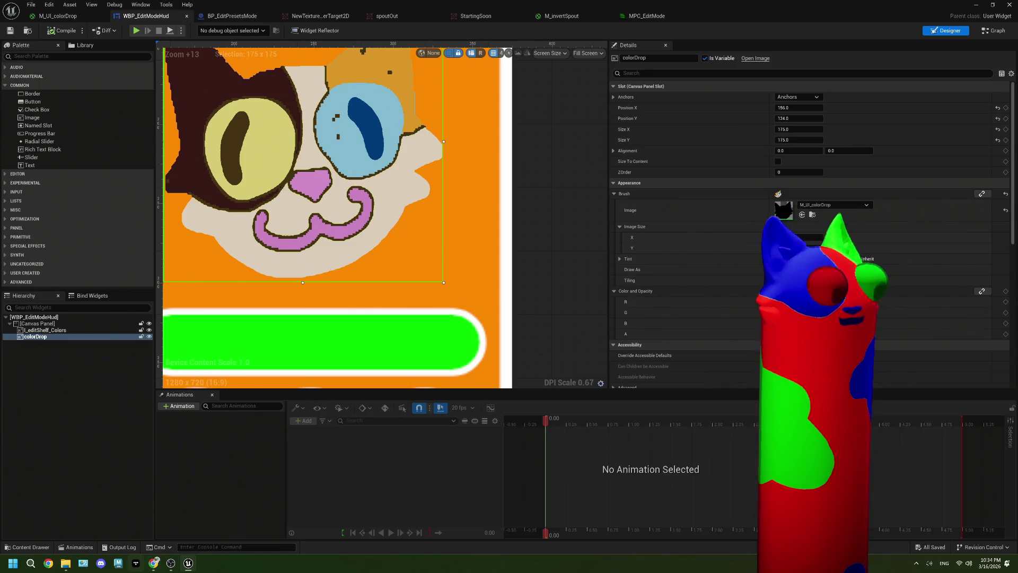
pyautogui.hotkey('alt', 'Tab')
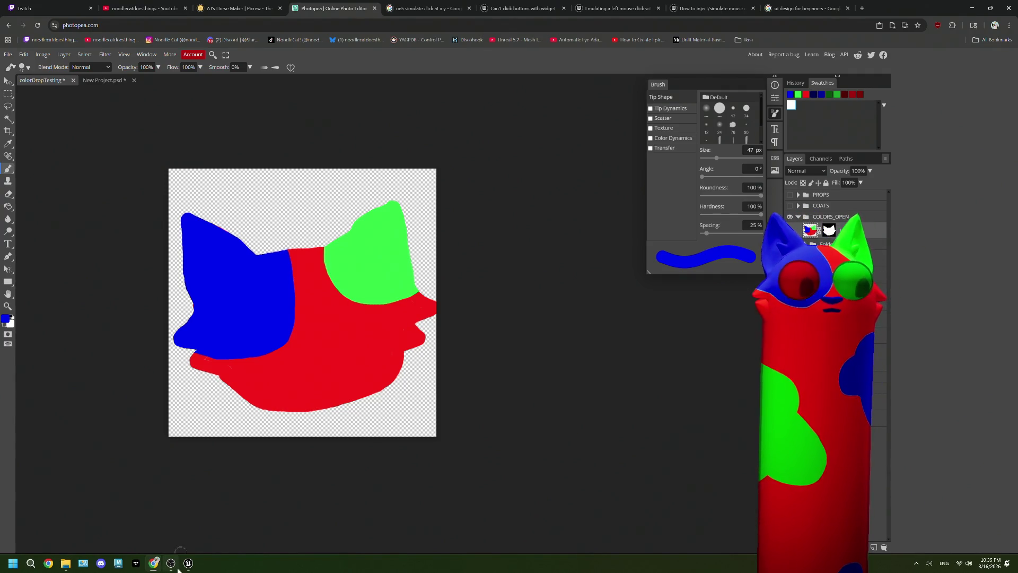
pyautogui.moveTo(186, 564)
pyautogui.click(143, 530)
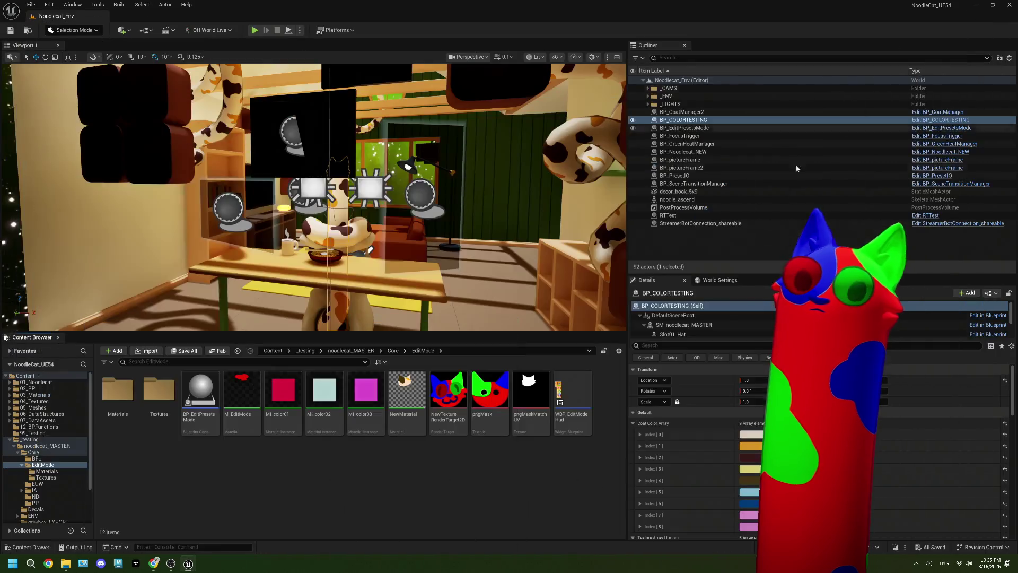
pyautogui.click(975, 5)
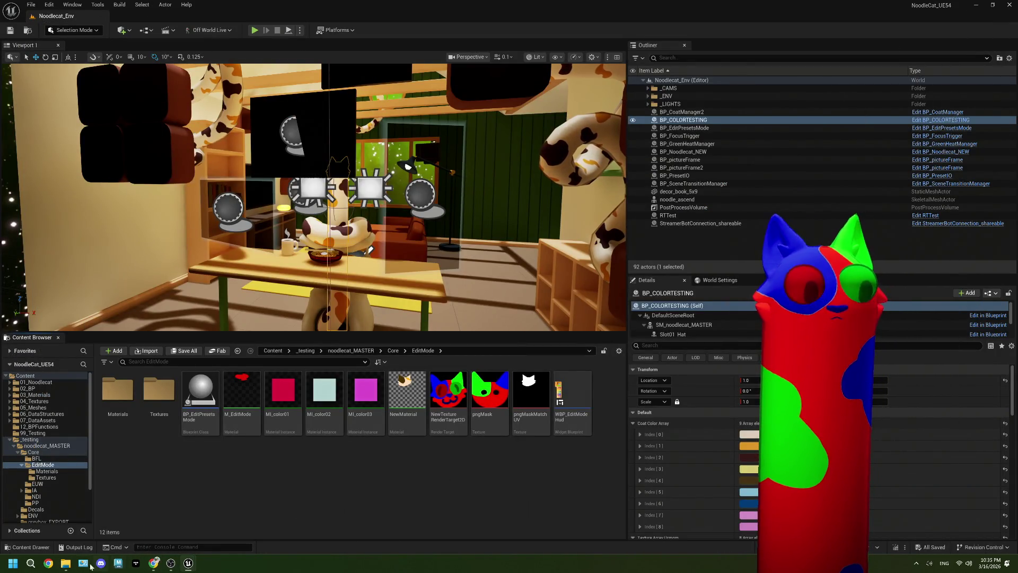
pyautogui.click(154, 563)
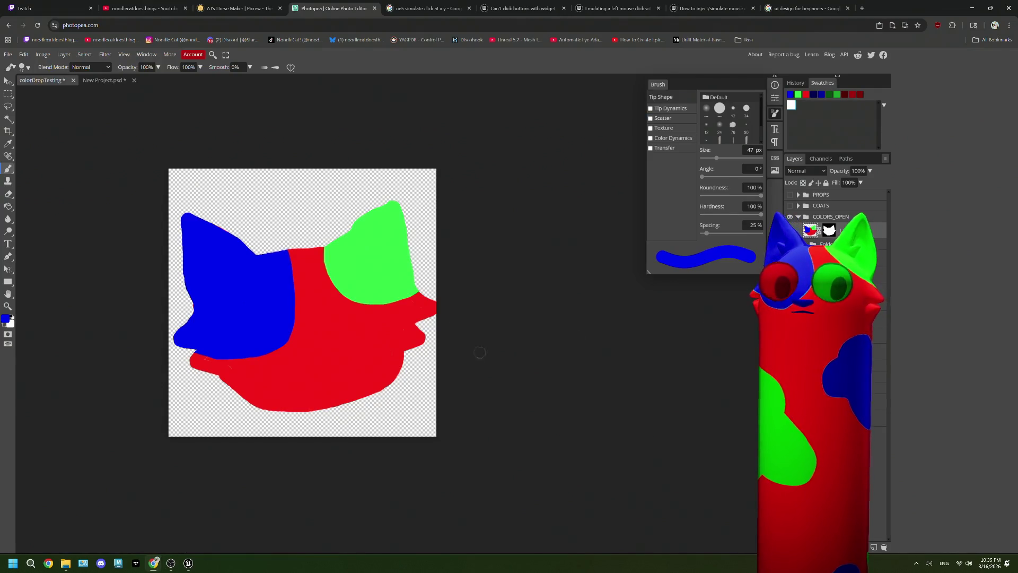
# Choose dark red a80000 as the paint colour and enlarge the brush to 77 px
pyautogui.click(7, 319)
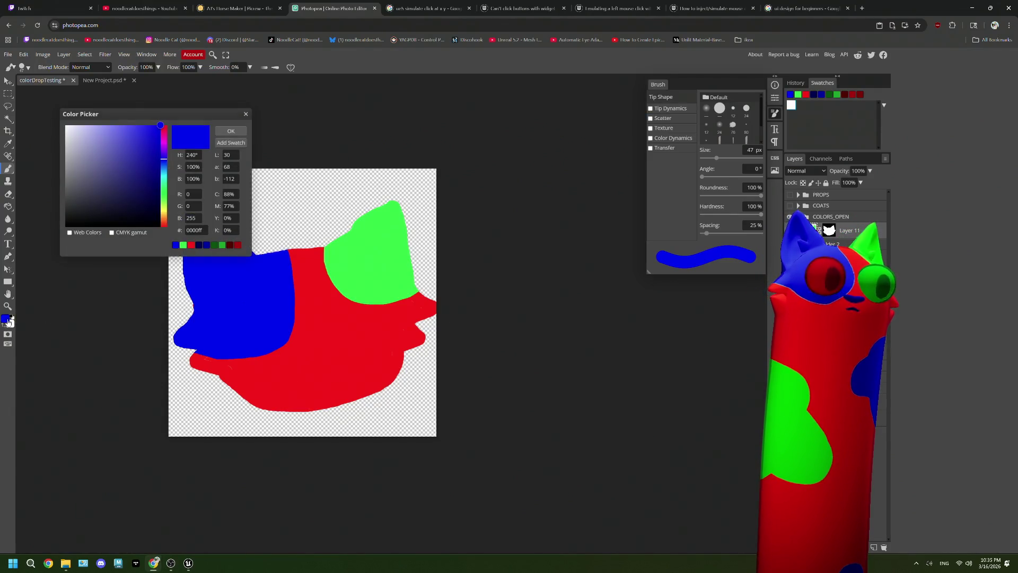
pyautogui.click(237, 246)
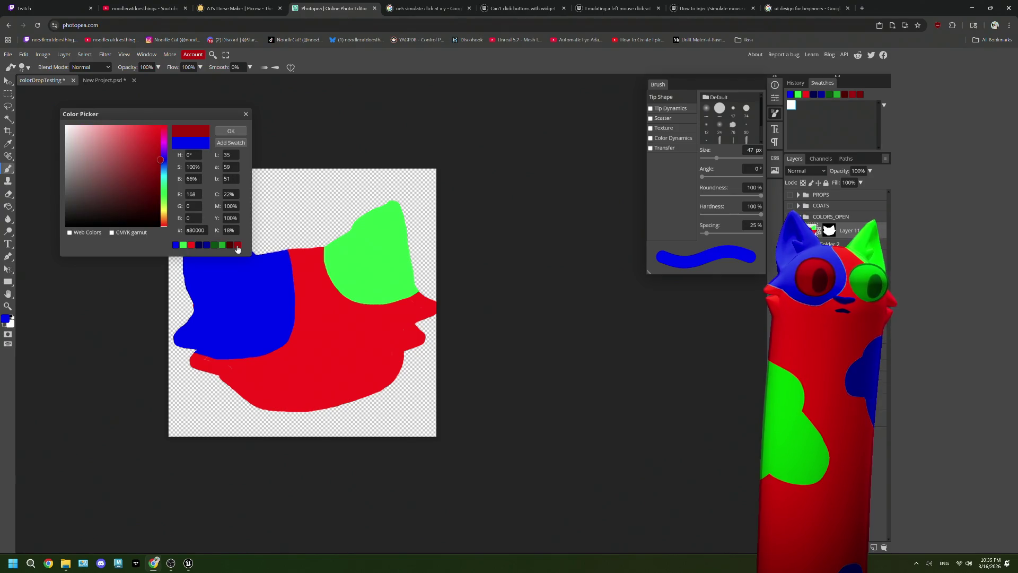
pyautogui.click(231, 131)
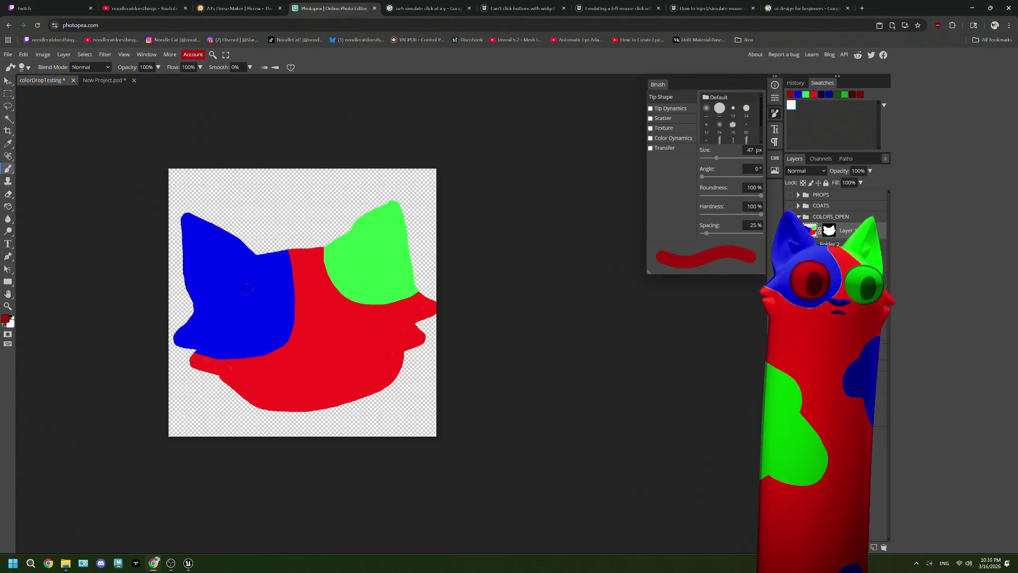
pyautogui.moveTo(716, 158); pyautogui.dragTo(719, 158)
# Paint a round dark-red left eye on the blue area, redoing the first attempt
pyautogui.moveTo(258, 287)
pyautogui.mouseDown()
pyautogui.moveTo(242, 295)
pyautogui.moveTo(257, 352)
pyautogui.moveTo(240, 281)
pyautogui.moveTo(235, 355)
pyautogui.moveTo(274, 311)
pyautogui.moveTo(245, 325)
pyautogui.mouseUp()
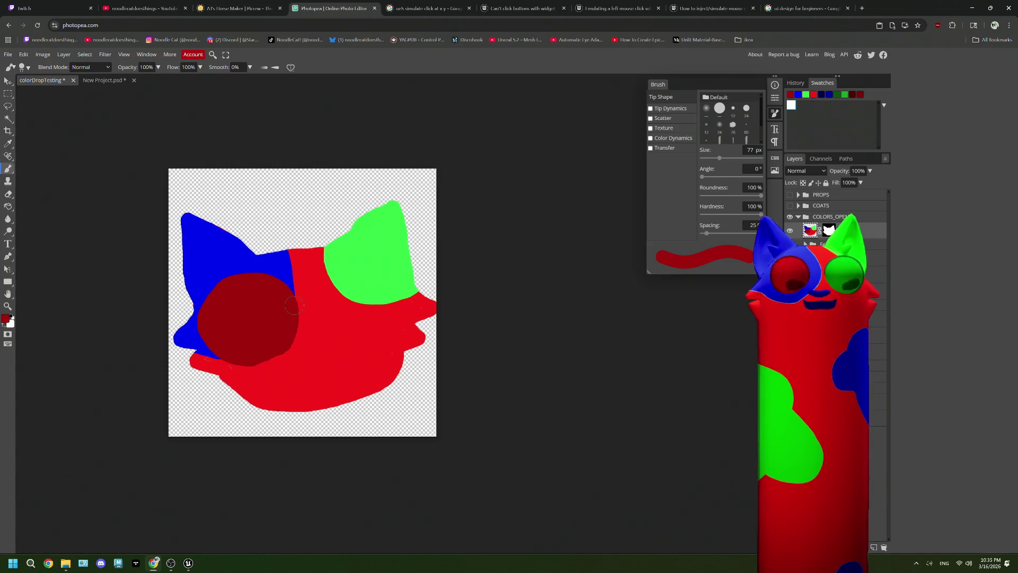
pyautogui.hotkey('ctrl', 'z')
pyautogui.moveTo(253, 286)
pyautogui.mouseDown()
pyautogui.moveTo(217, 331)
pyautogui.moveTo(268, 297)
pyautogui.moveTo(223, 318)
pyautogui.moveTo(249, 287)
pyautogui.moveTo(261, 303)
pyautogui.moveTo(239, 313)
pyautogui.moveTo(279, 316)
pyautogui.moveTo(260, 288)
pyautogui.mouseUp()
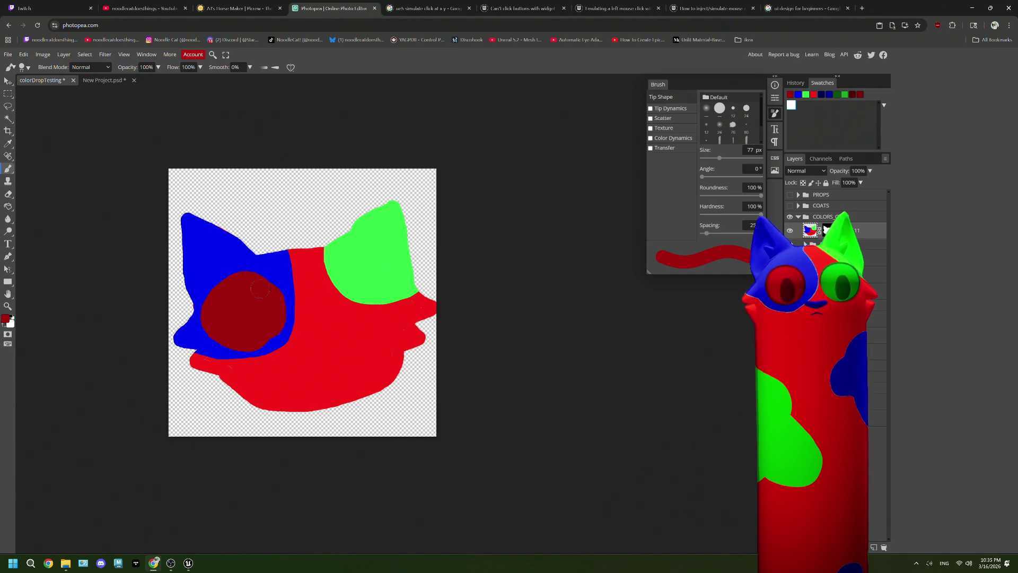
pyautogui.click(6, 319)
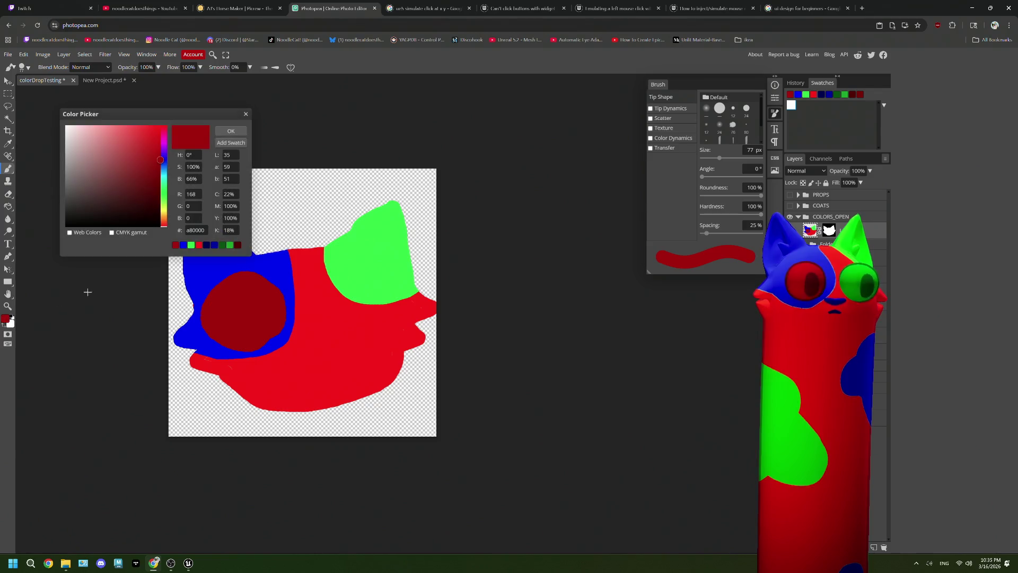
# Save darker red 540000 as a swatch and make it the paint colour
pyautogui.click(234, 143)
pyautogui.click(154, 115)
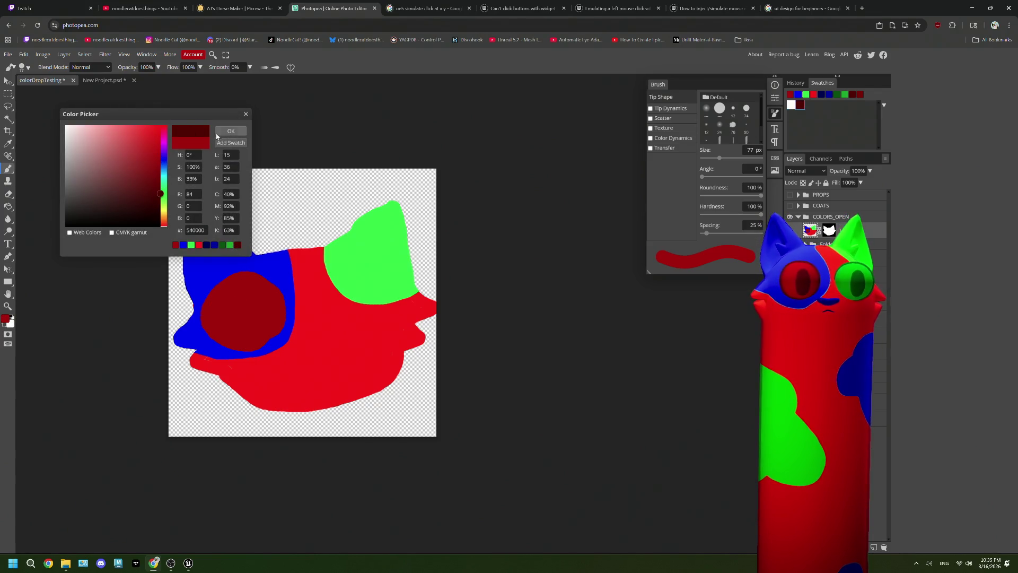
pyautogui.click(231, 131)
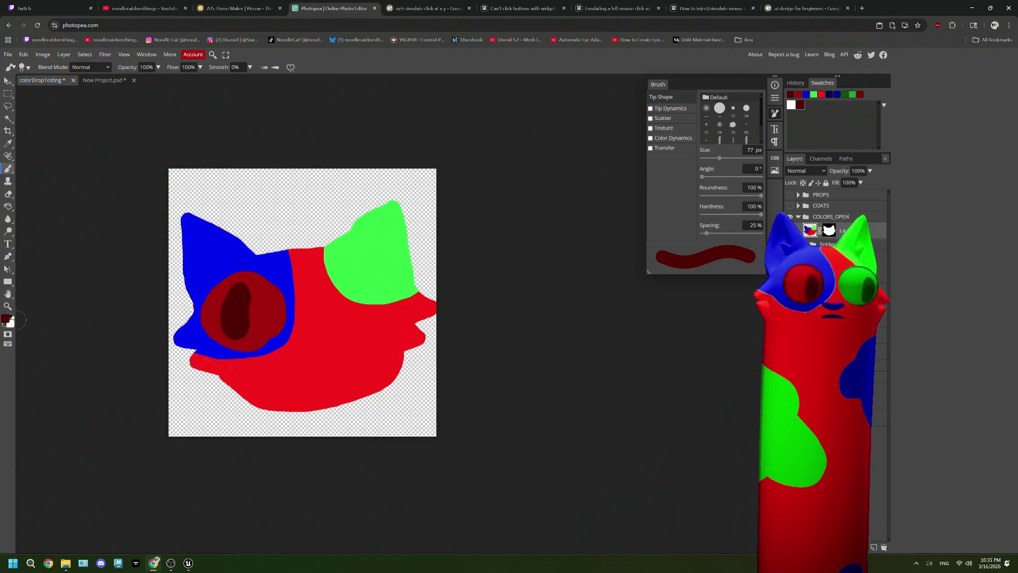
# Paint a round green 00a800 right eye
pyautogui.click(4, 320)
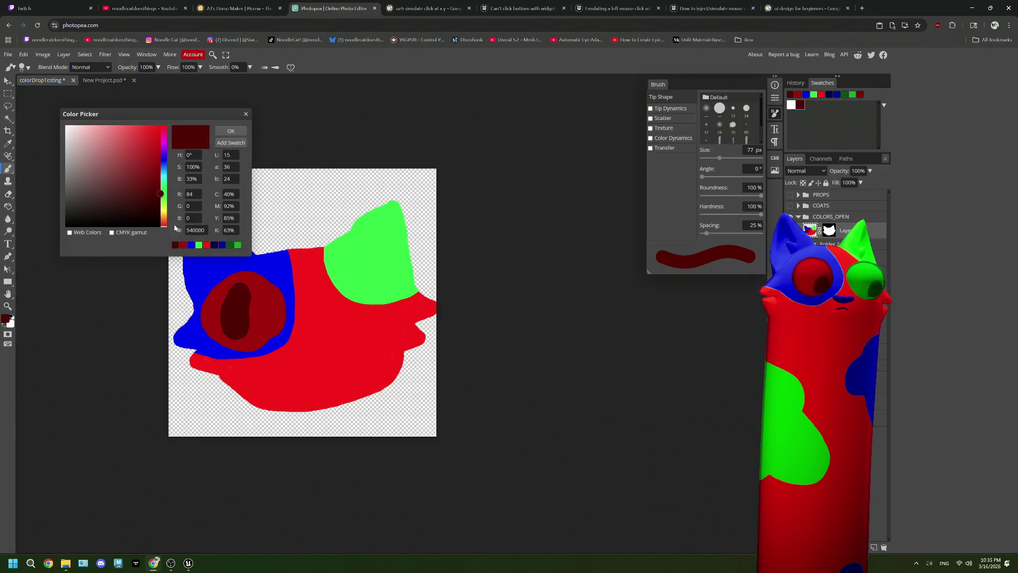
pyautogui.click(237, 245)
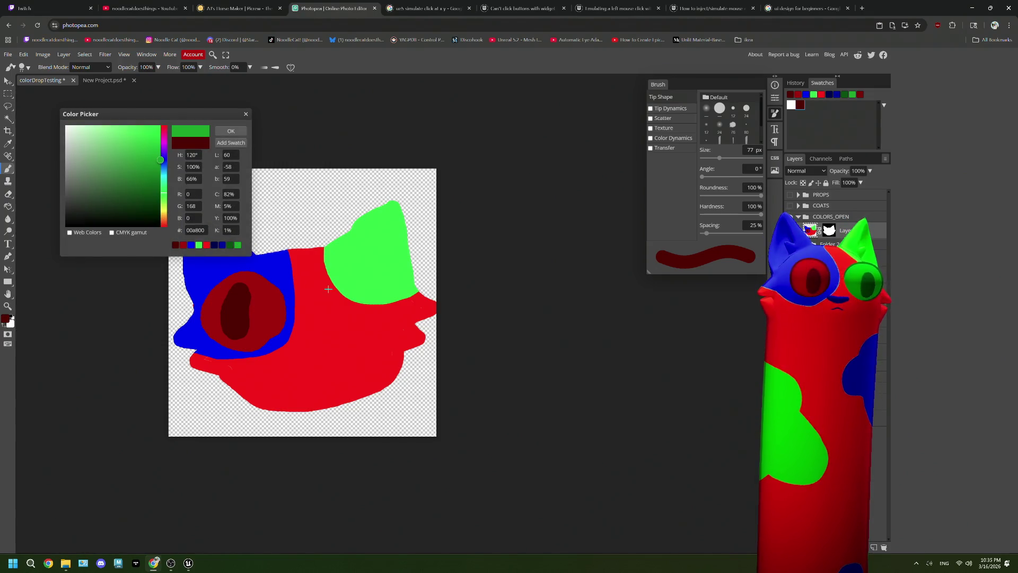
pyautogui.click(238, 129)
pyautogui.moveTo(320, 307)
pyautogui.mouseDown()
pyautogui.moveTo(386, 304)
pyautogui.moveTo(333, 281)
pyautogui.mouseUp()
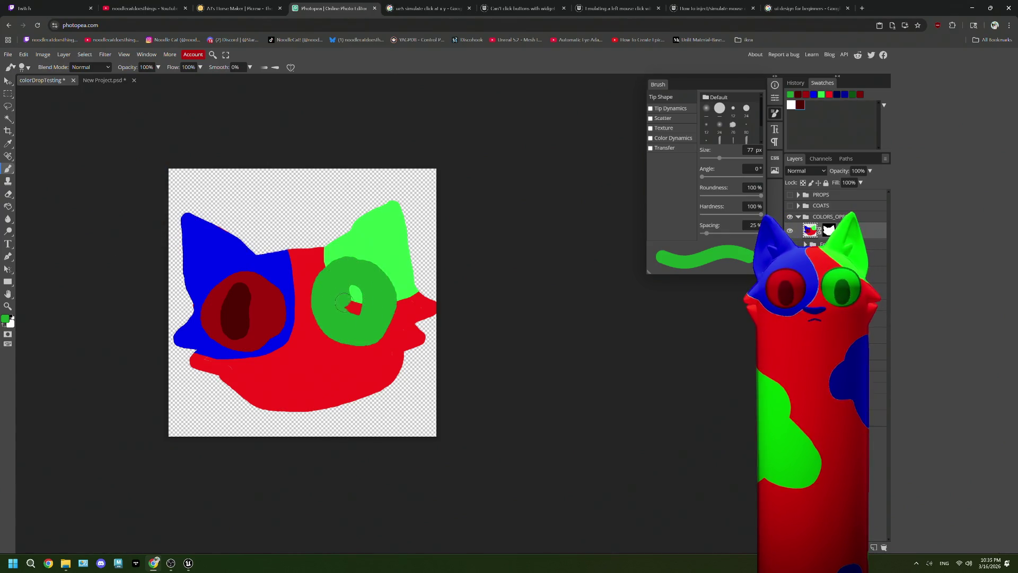
# Set dark green 005400 as the paint colour, then switch to dark blue 0000a8
pyautogui.click(8, 319)
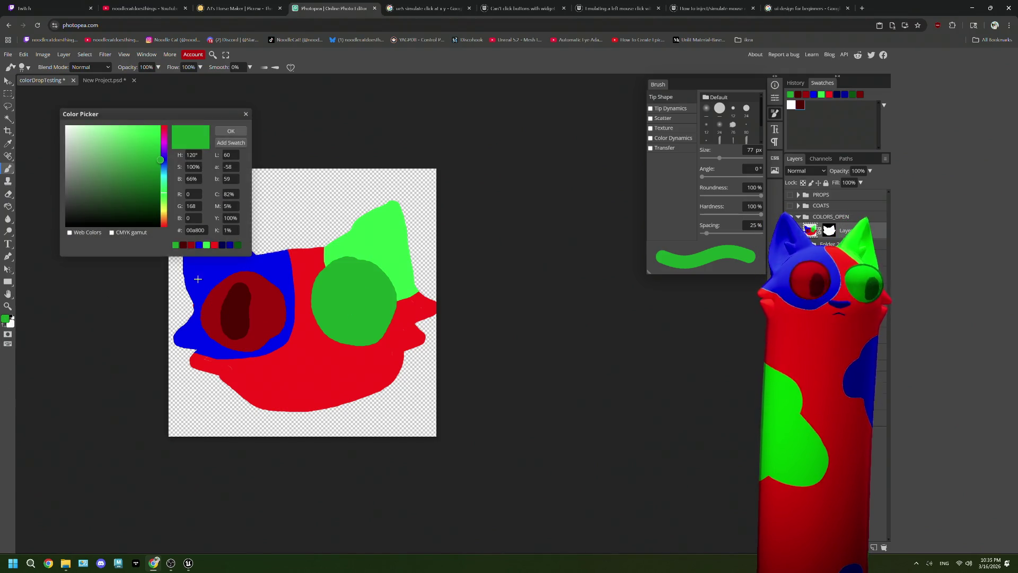
pyautogui.click(229, 132)
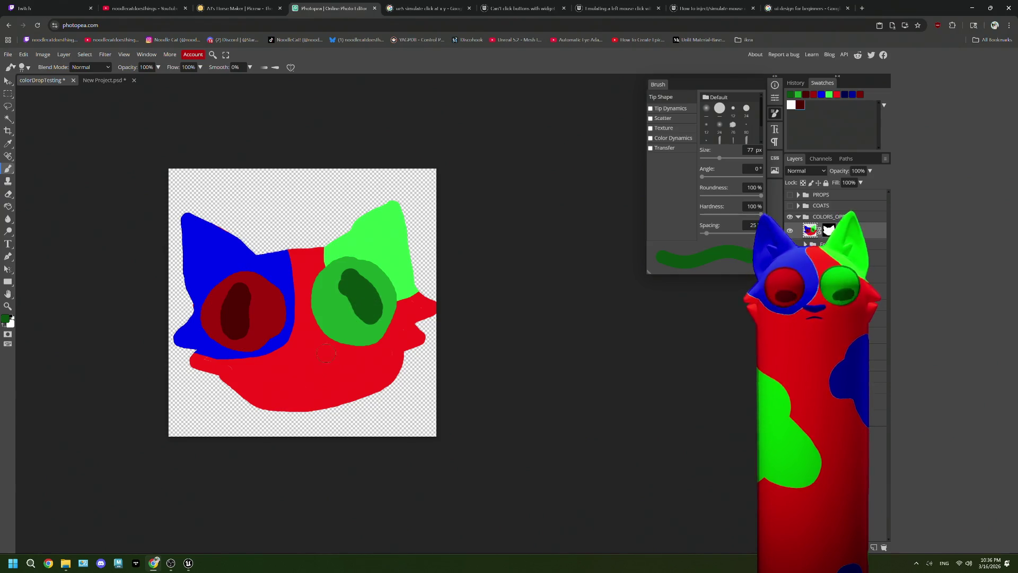
pyautogui.click(6, 319)
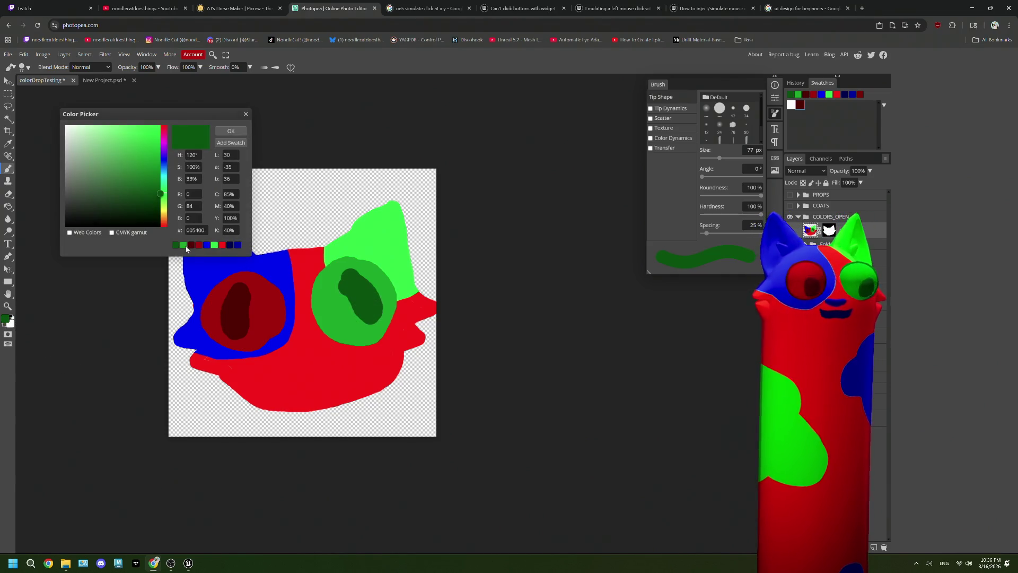
pyautogui.click(236, 246)
pyautogui.click(231, 133)
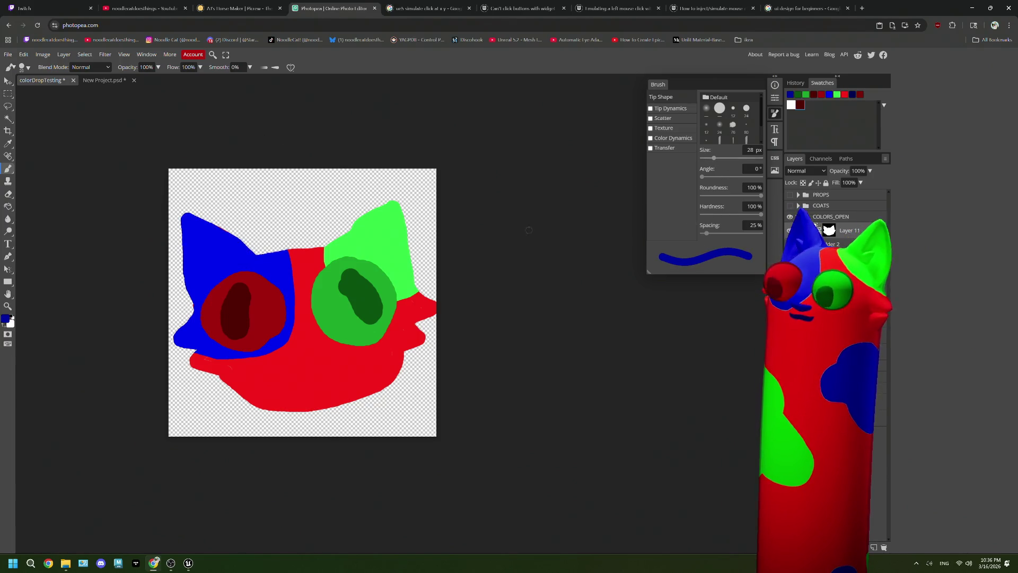
# Paint a dark-blue nose and navy 000054 smiling mouth, then save colorDropTesting
pyautogui.moveTo(319, 340)
pyautogui.mouseDown()
pyautogui.moveTo(303, 356)
pyautogui.moveTo(319, 342)
pyautogui.mouseUp()
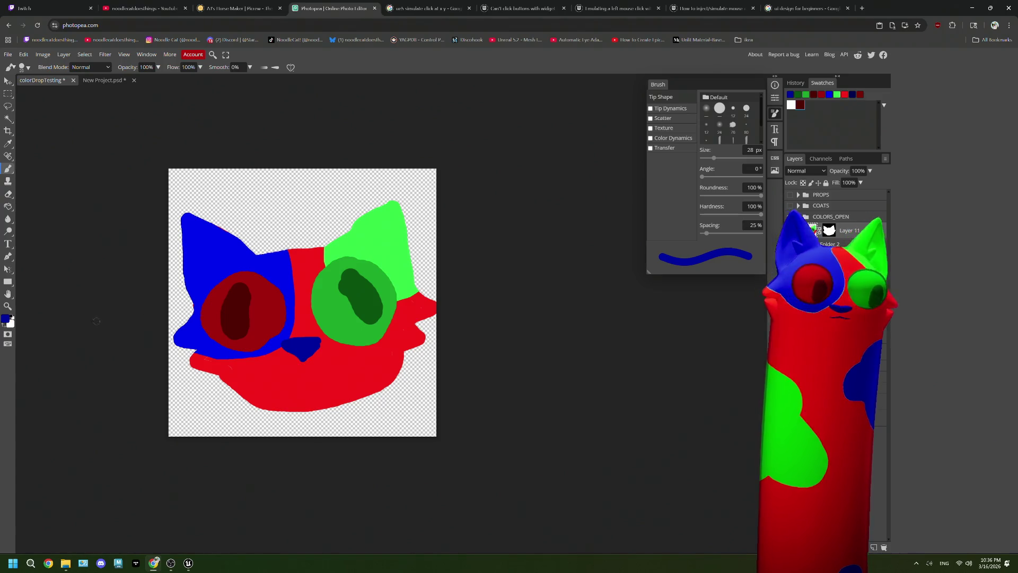
pyautogui.click(7, 320)
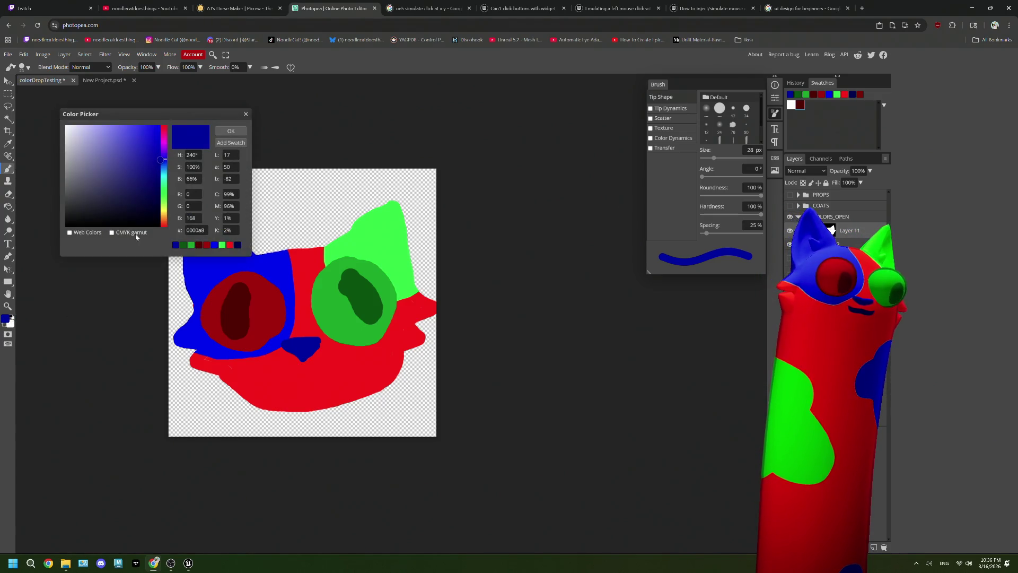
pyautogui.click(226, 141)
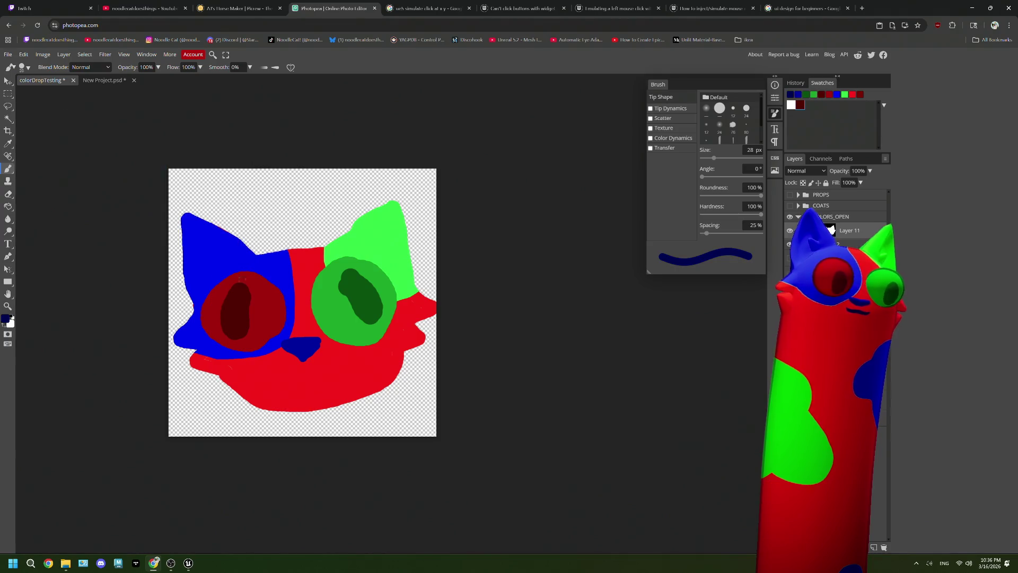
pyautogui.moveTo(257, 365)
pyautogui.mouseDown()
pyautogui.moveTo(306, 372)
pyautogui.moveTo(339, 355)
pyautogui.mouseUp()
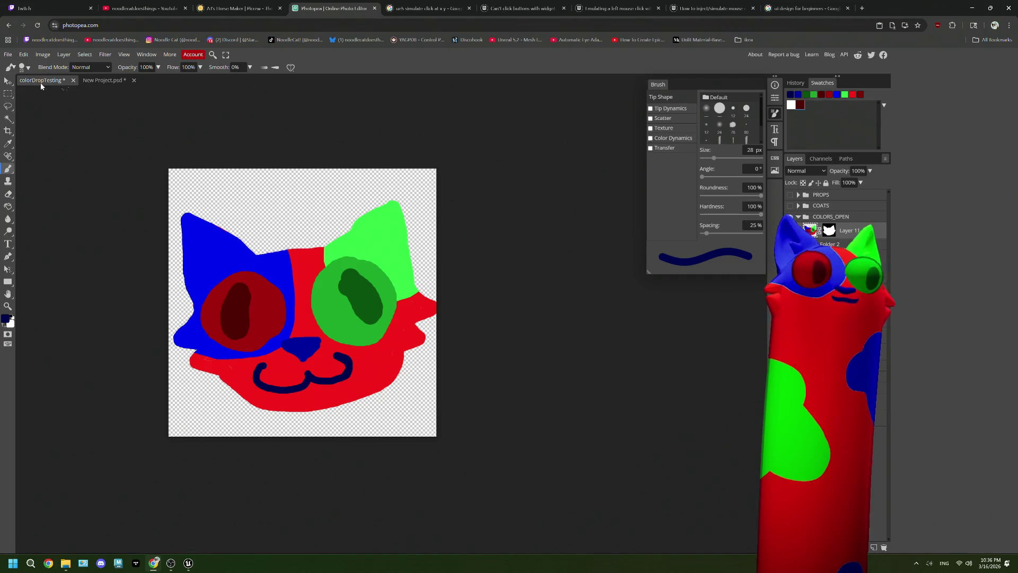
pyautogui.click(8, 55)
pyautogui.click(31, 132)
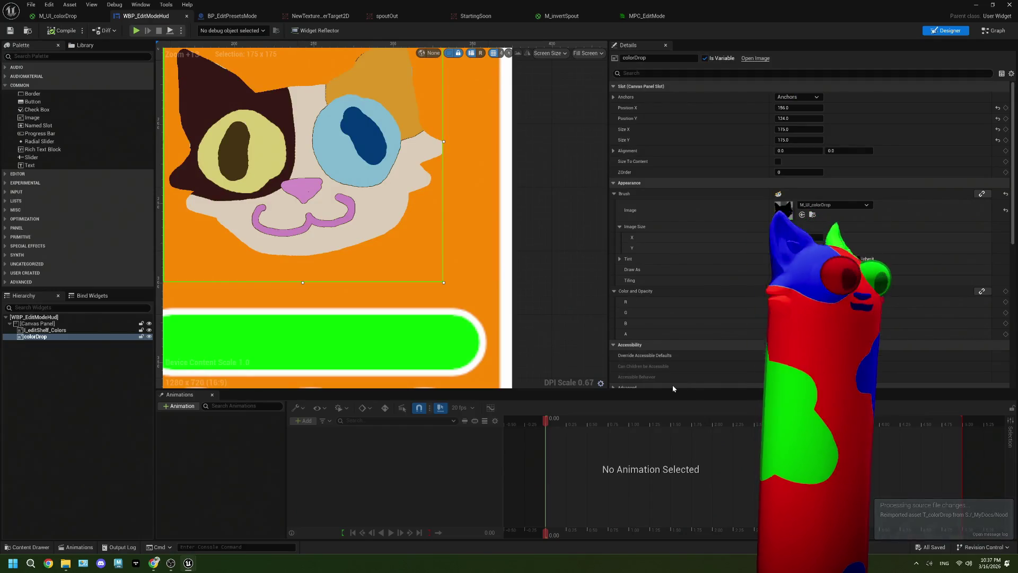
# Switch from the M_invertSpout tab to the MPC_EditMode parameter collection
pyautogui.scroll(7, 330, 179)
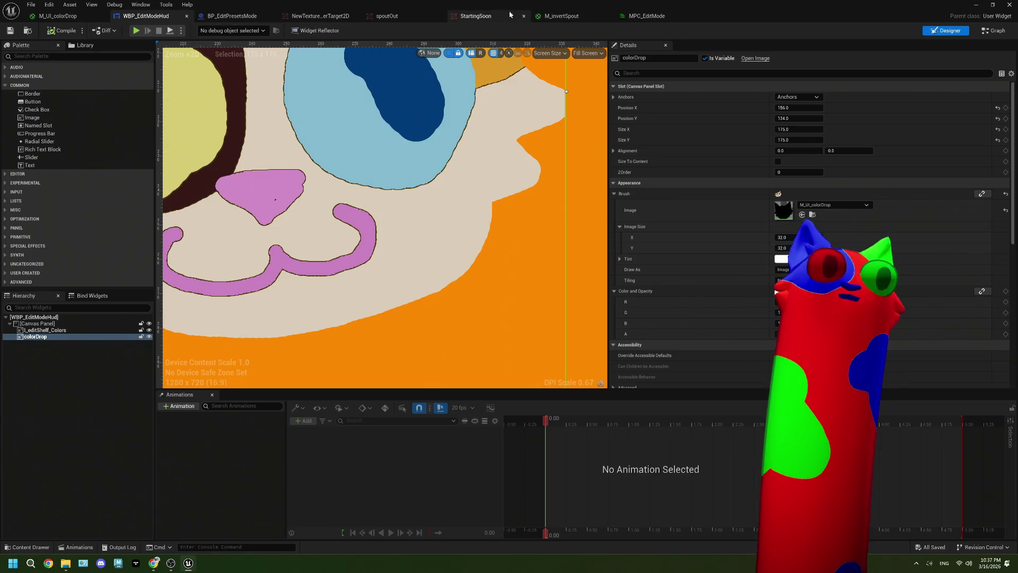
pyautogui.click(594, 17)
pyautogui.click(646, 17)
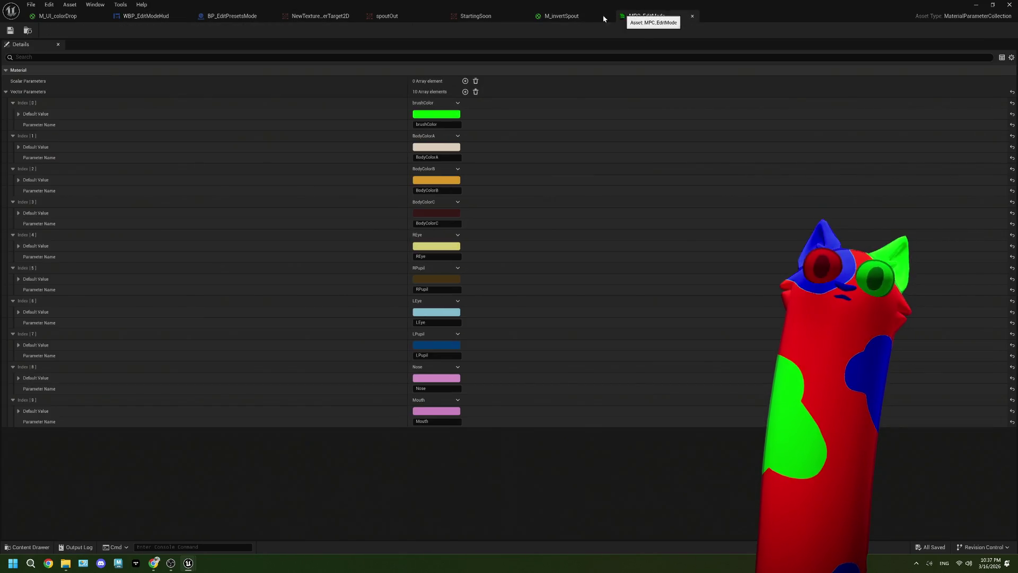
# In M_UI_colorDrop, try If Equals Threshold 0.5 and 0.2, then restore 0.1
pyautogui.click(58, 16)
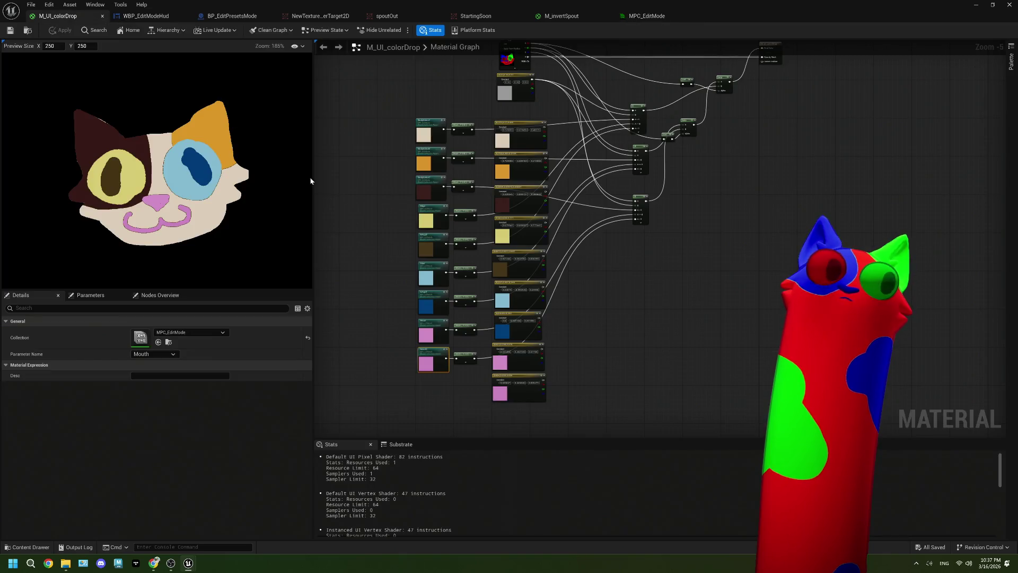
pyautogui.scroll(5, 597, 185)
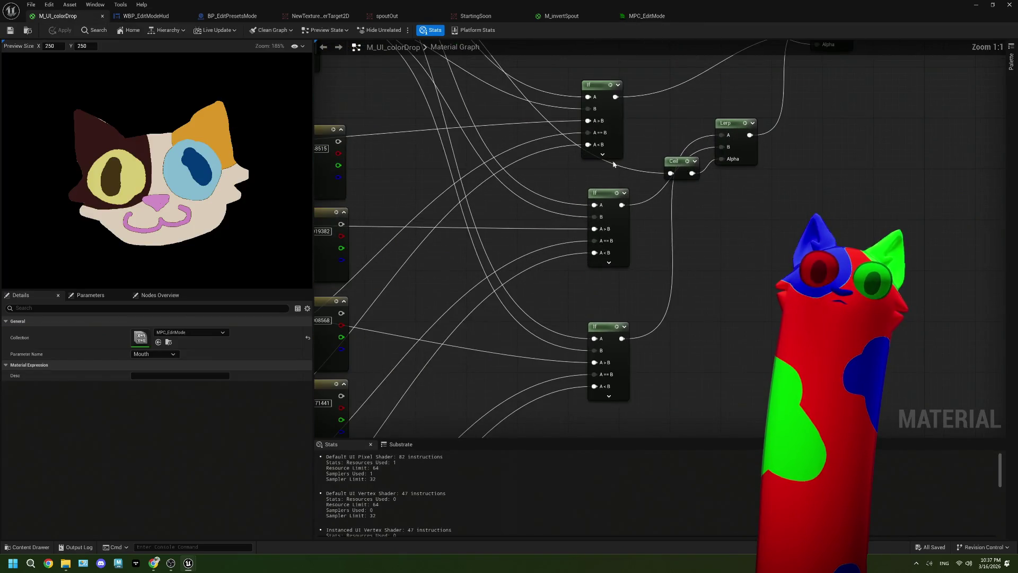
pyautogui.click(621, 156)
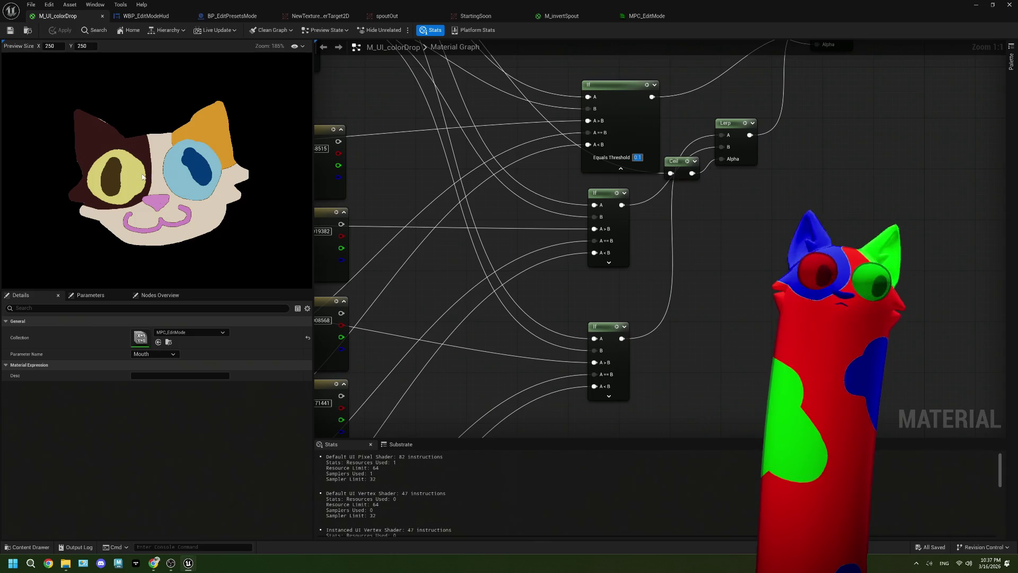
pyautogui.scroll(6, 177, 176)
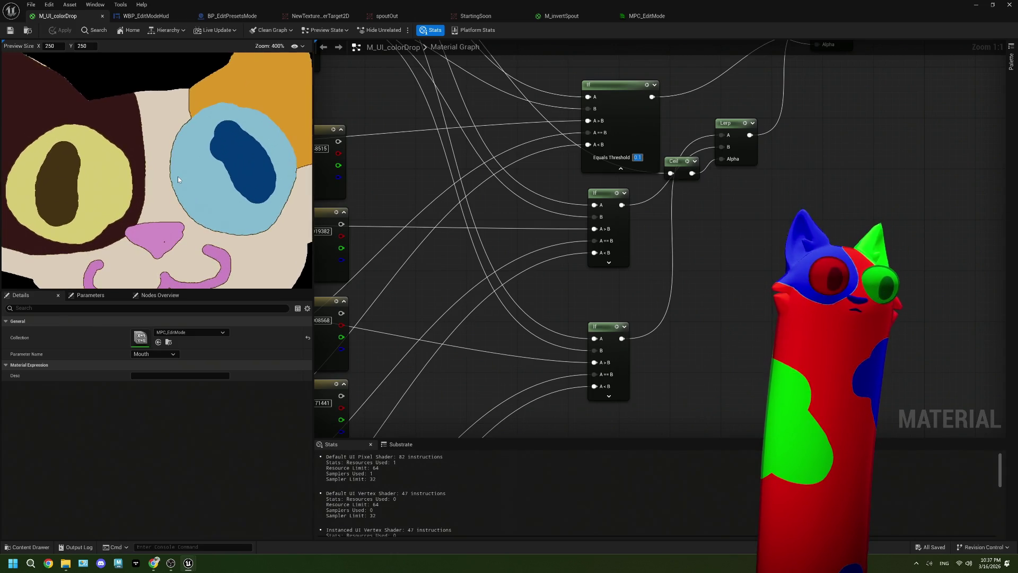
pyautogui.click(642, 157)
pyautogui.write('0.5')
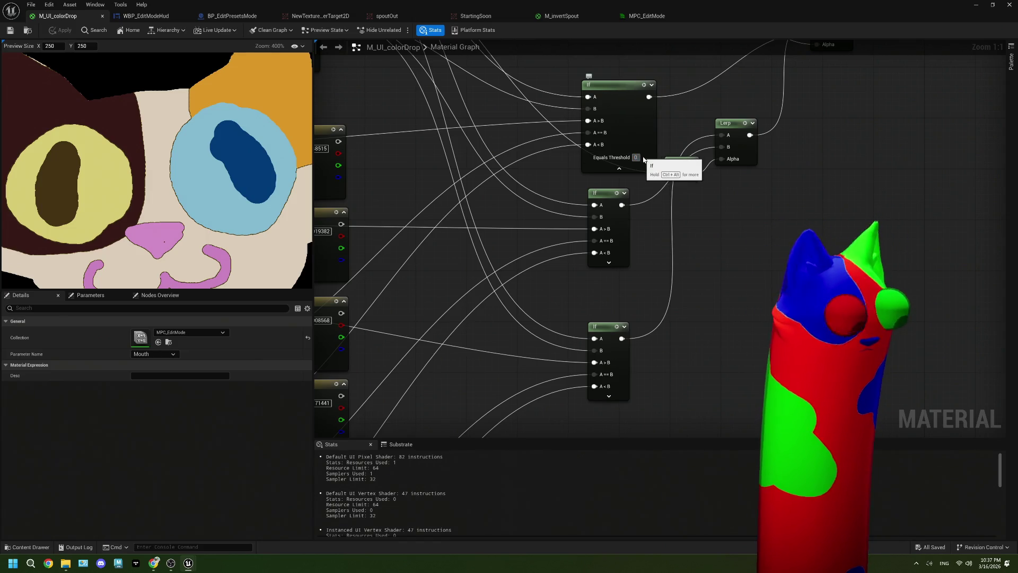
pyautogui.press('Return')
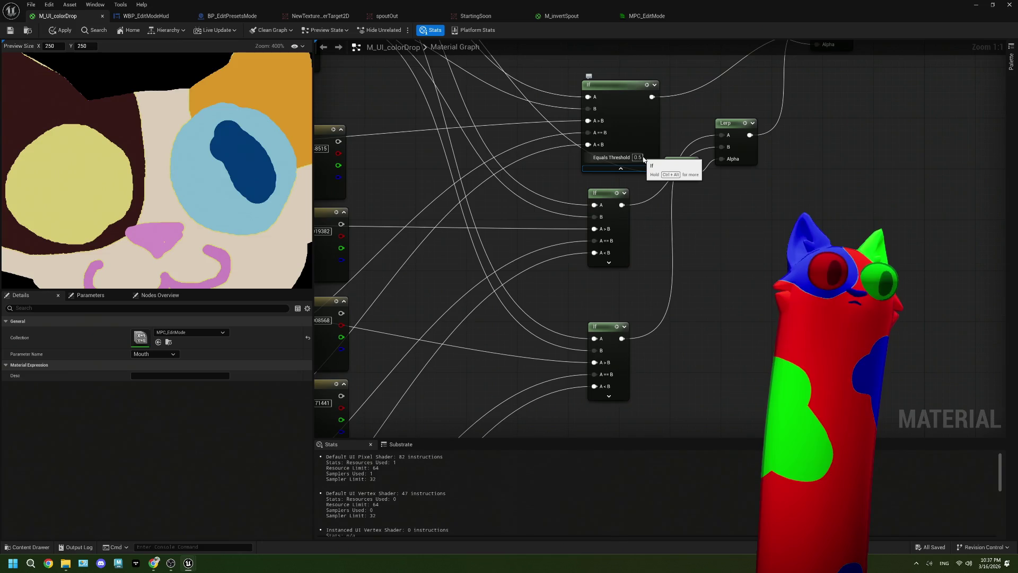
pyautogui.click(642, 157)
pyautogui.write('0.2')
pyautogui.press('Return')
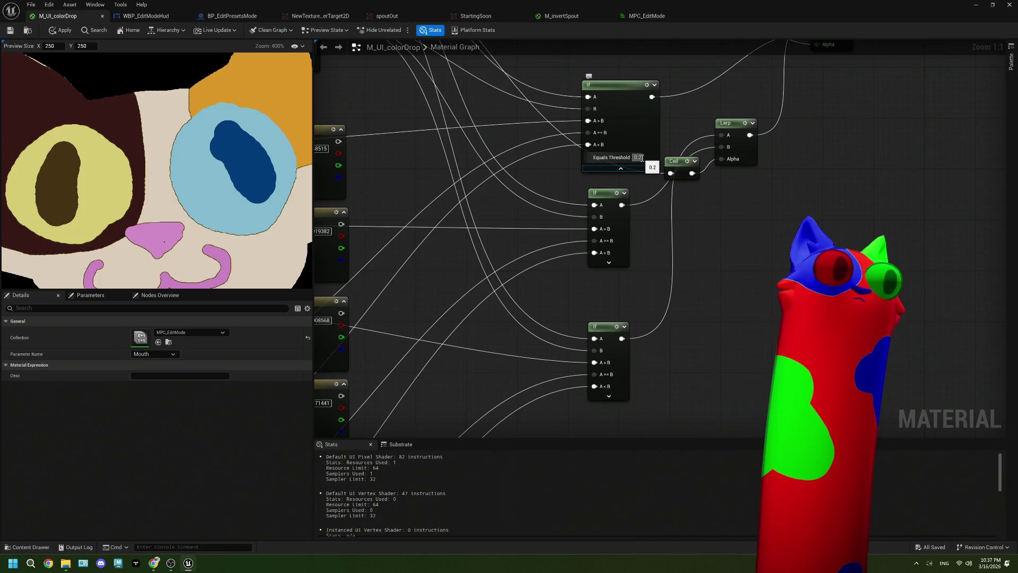
pyautogui.write('0.1')
pyautogui.press('Return')
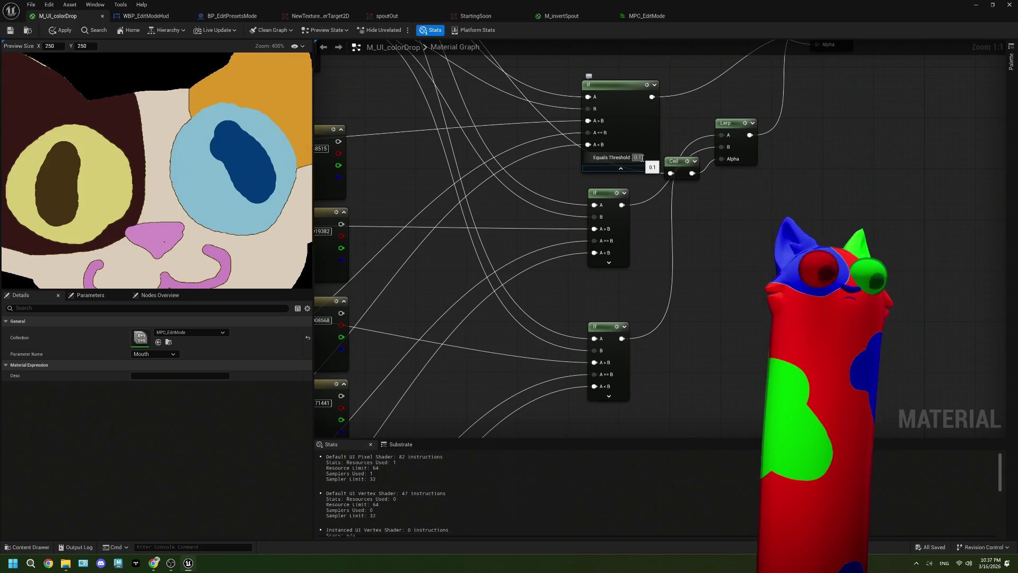
# Collapse the If node's advanced settings and save the M_UI_colorDrop material
pyautogui.click(620, 168)
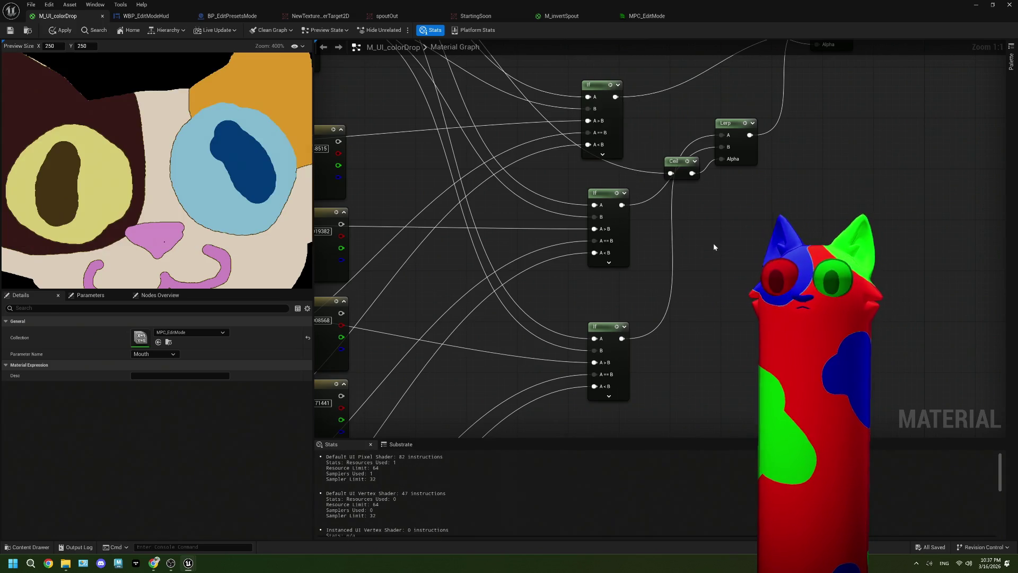
pyautogui.scroll(-6, 714, 243)
pyautogui.scroll(-2, 191, 207)
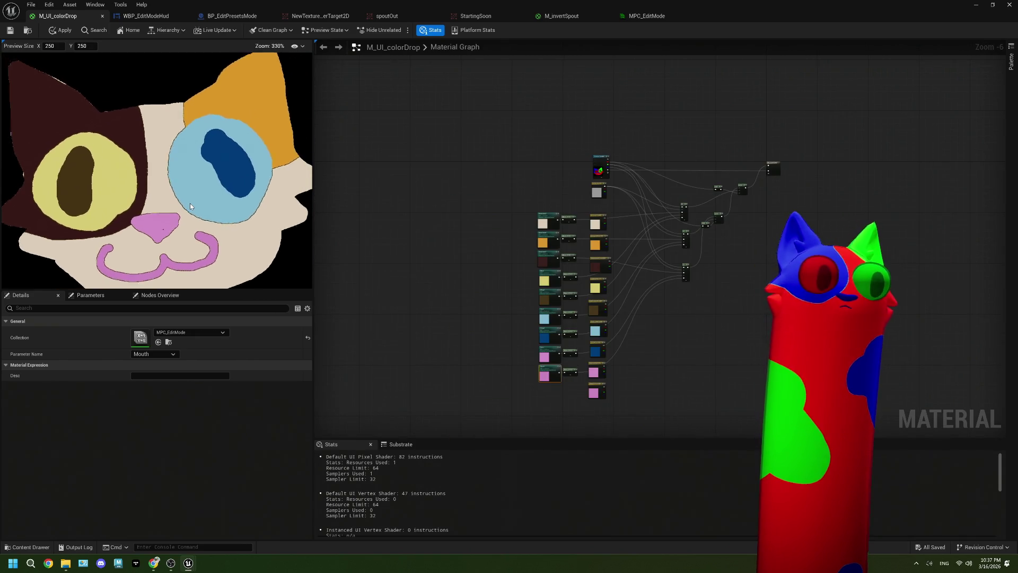
pyautogui.scroll(-1, 190, 207)
pyautogui.click(13, 34)
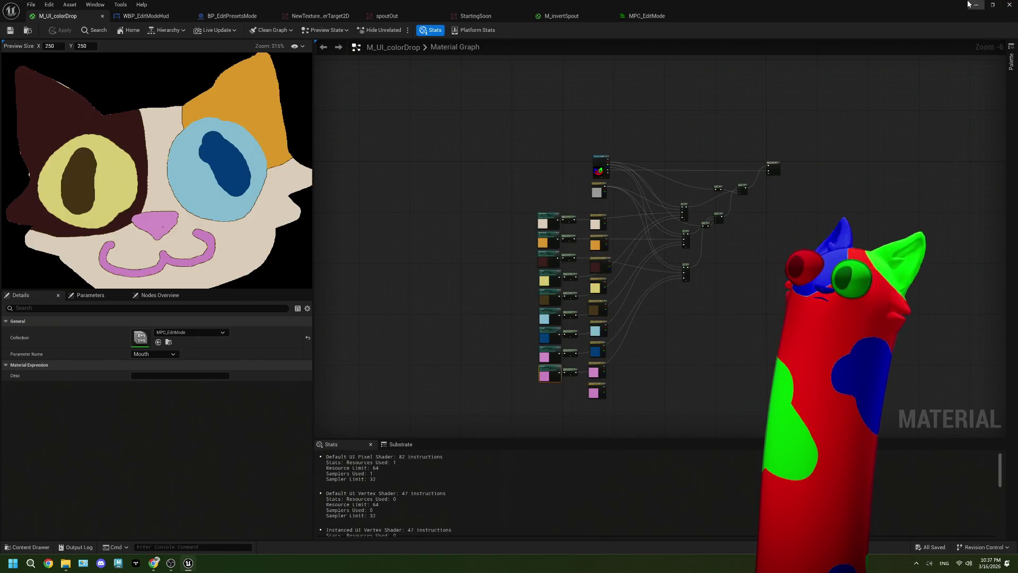
# Minimize the material editor, start playing the Noodlecat level, and bring up OBS
pyautogui.click(972, 7)
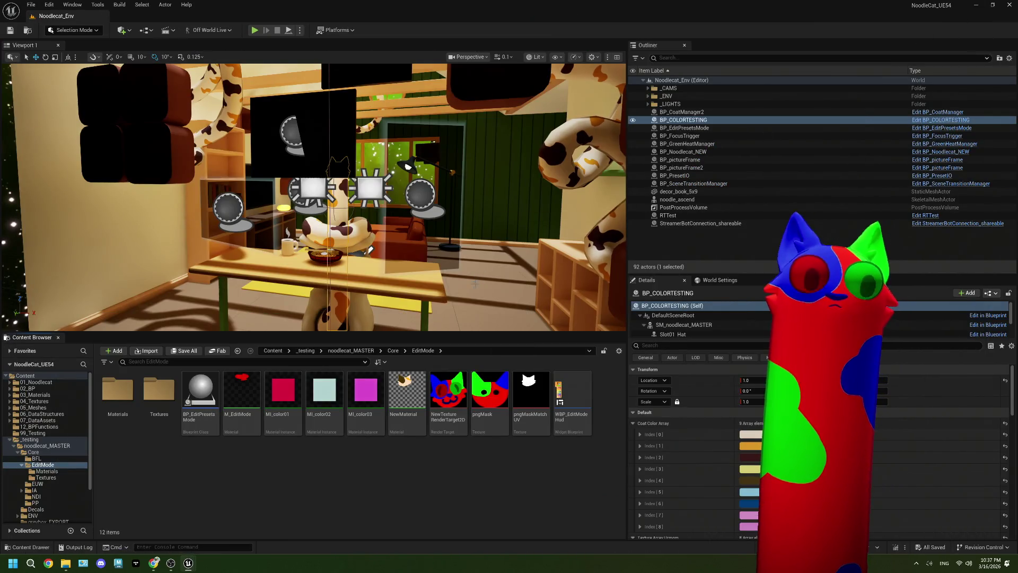
pyautogui.click(255, 30)
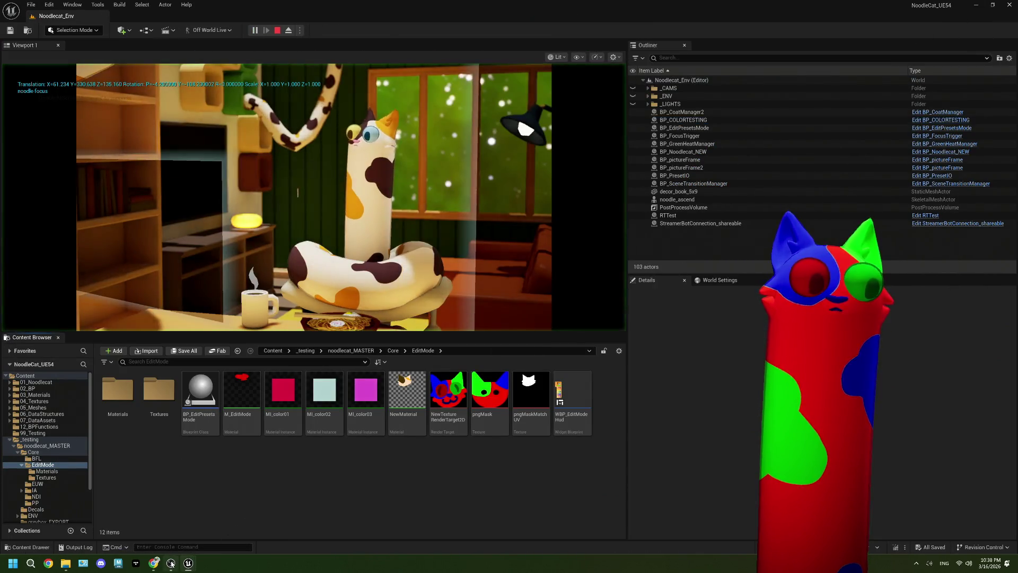
pyautogui.click(171, 563)
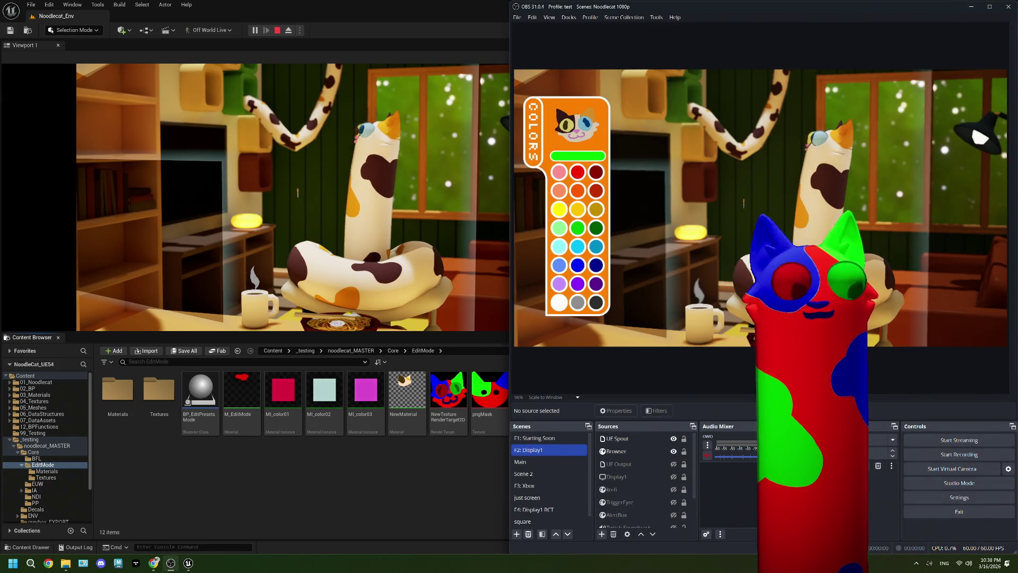
# Show the OBS preview in a near-full-screen windowed projector, then close it and maximize Unreal
pyautogui.rightClick(663, 124)
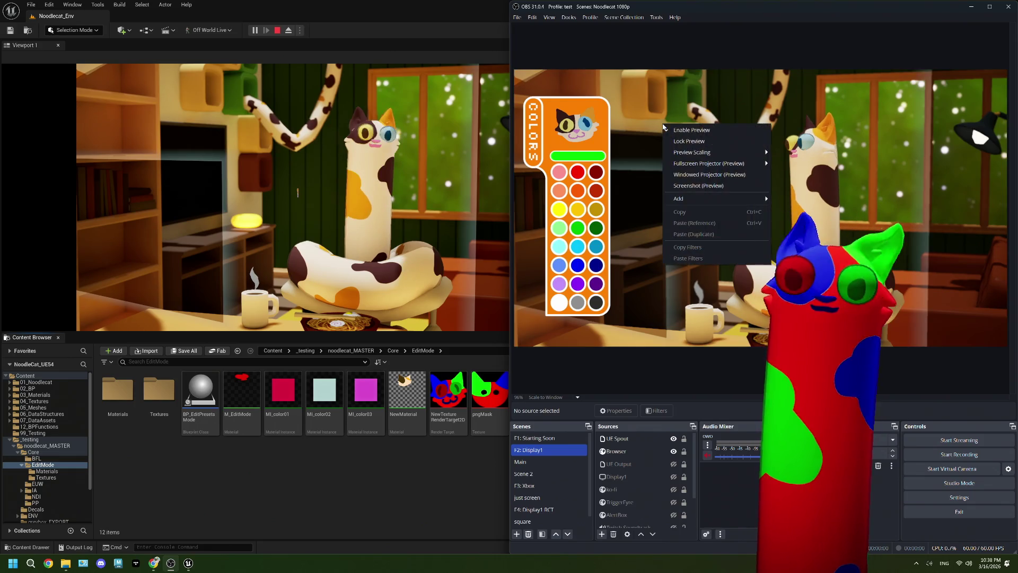
pyautogui.moveTo(744, 166)
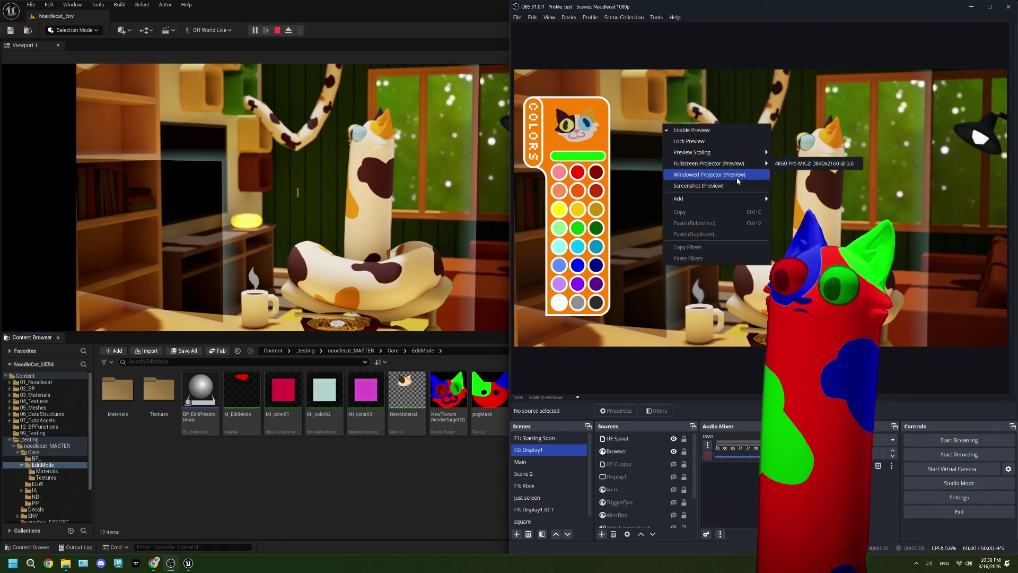
pyautogui.click(736, 181)
pyautogui.moveTo(519, 211)
pyautogui.mouseDown()
pyautogui.moveTo(242, 59)
pyautogui.moveTo(123, 9)
pyautogui.mouseUp()
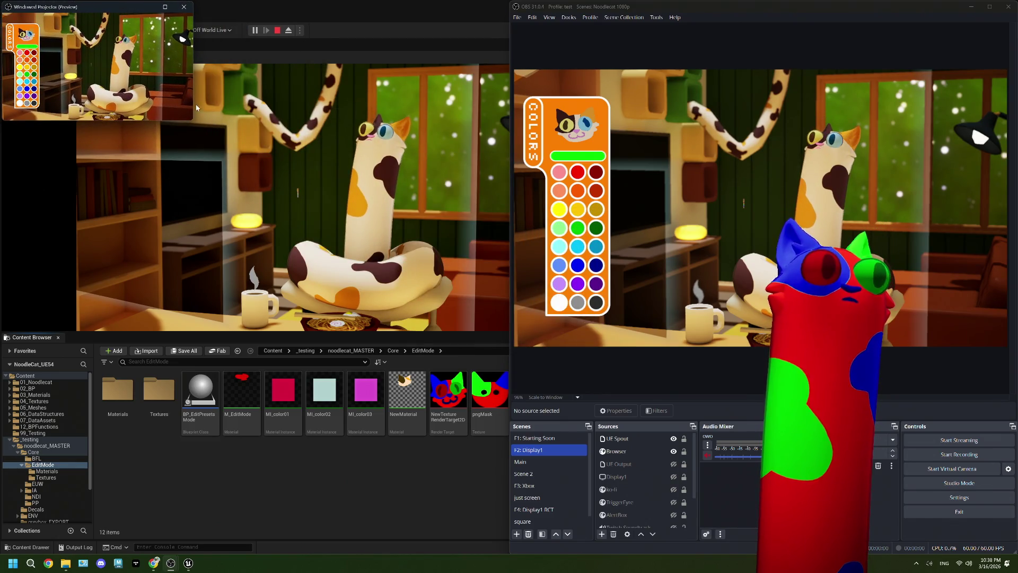
pyautogui.moveTo(197, 107)
pyautogui.mouseDown()
pyautogui.moveTo(970, 489)
pyautogui.moveTo(1015, 551)
pyautogui.mouseUp()
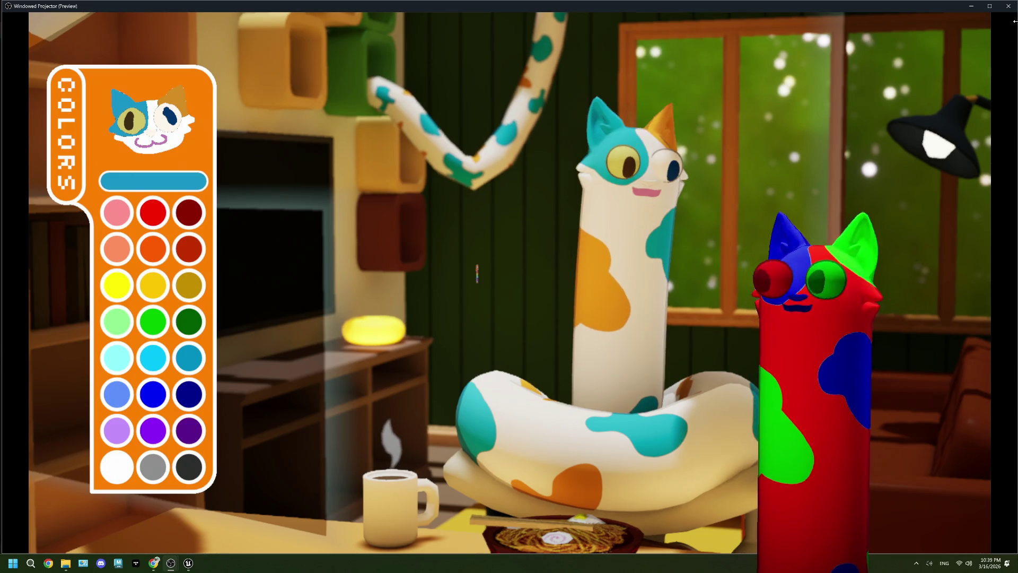
pyautogui.click(1008, 6)
pyautogui.doubleClick(330, 16)
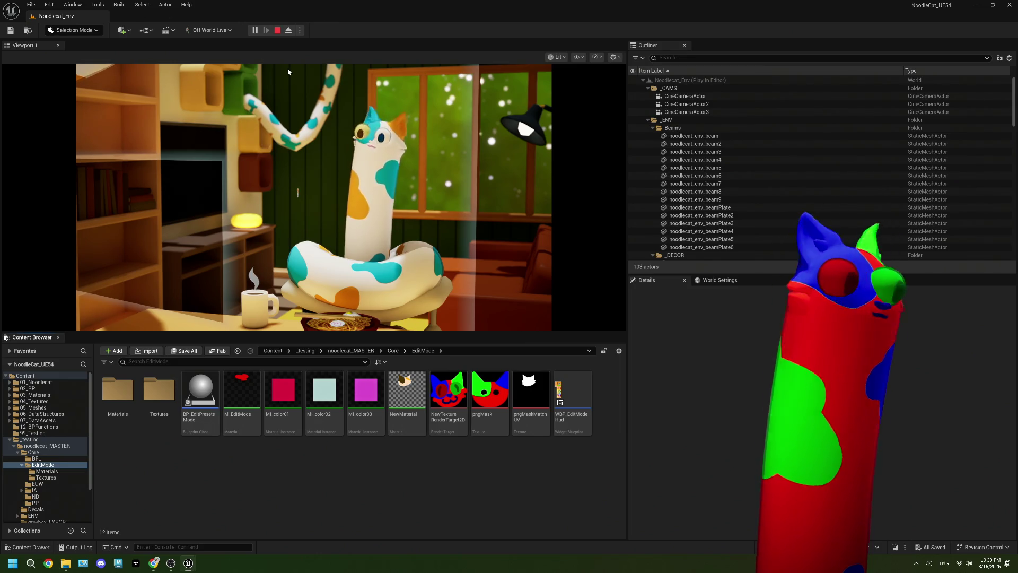
# Stop play, close the Message Log, and dismiss the NewTexture RenderTarget2D context menu
pyautogui.click(278, 30)
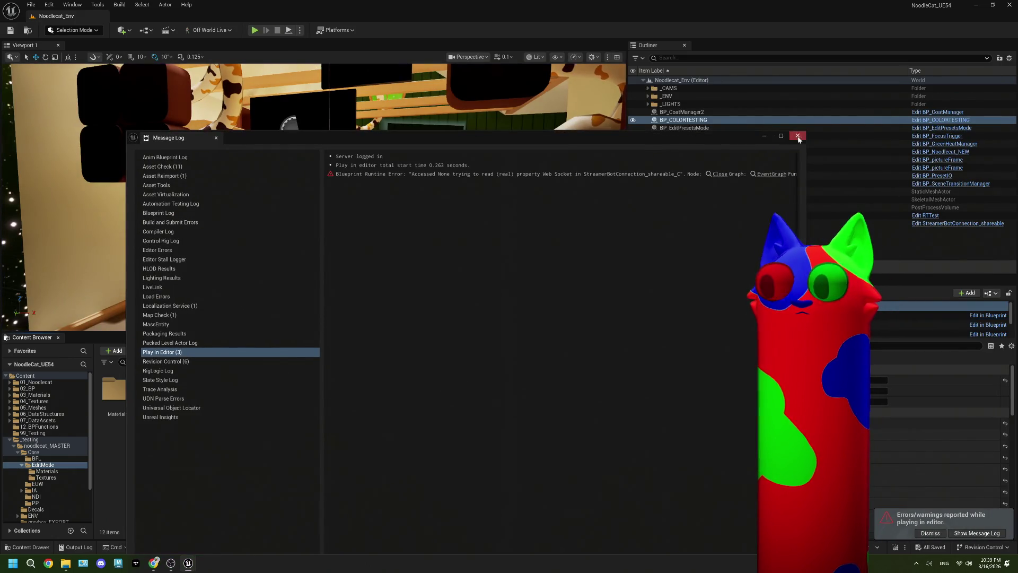
pyautogui.click(798, 137)
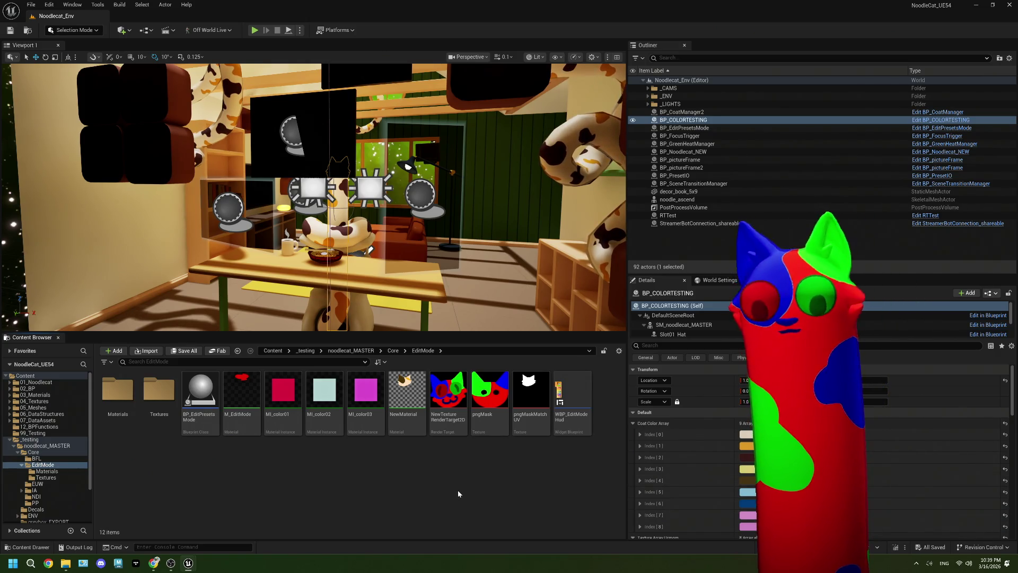
pyautogui.rightClick(447, 403)
pyautogui.click(437, 469)
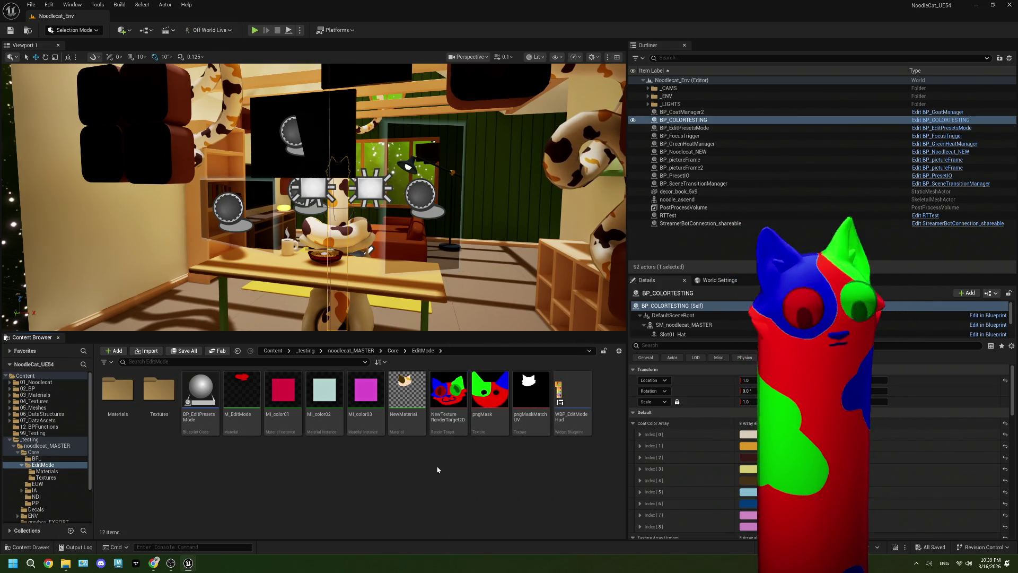